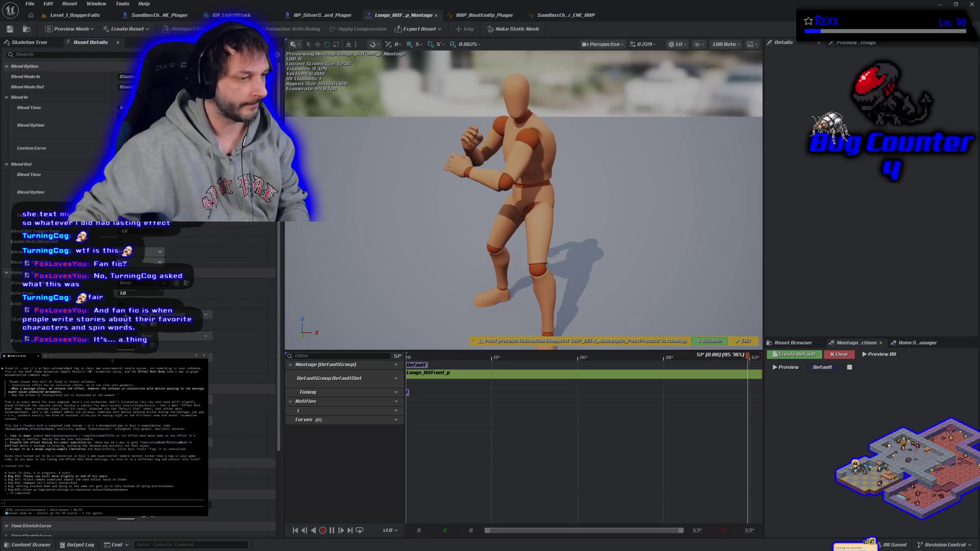
# Step: Bring the YouTube Music browser window in front of Unreal Engine's montage editor
pyautogui.hotkey('alt', 'Tab')
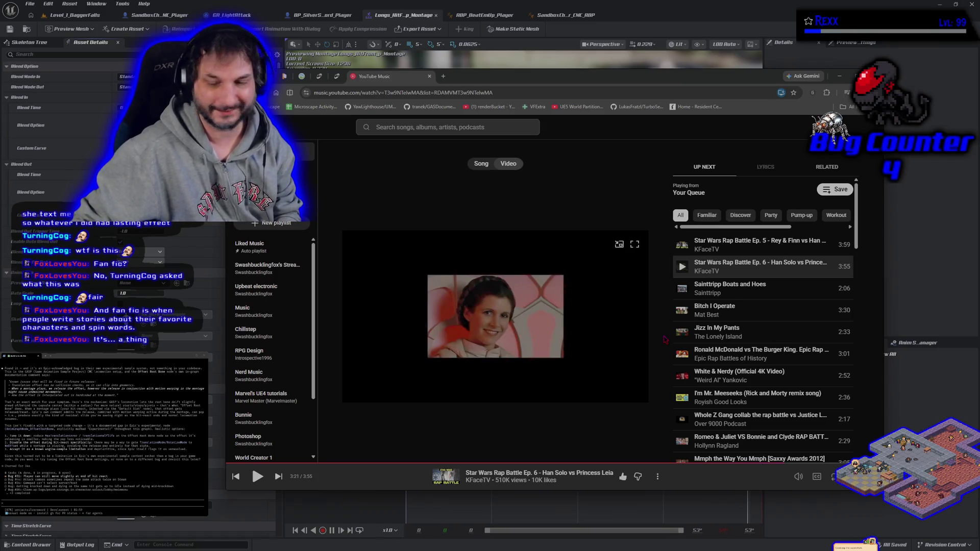
# Step: Play 'Jizz In My Pants' from the Up Next queue and watch it full screen
pyautogui.click(683, 333)
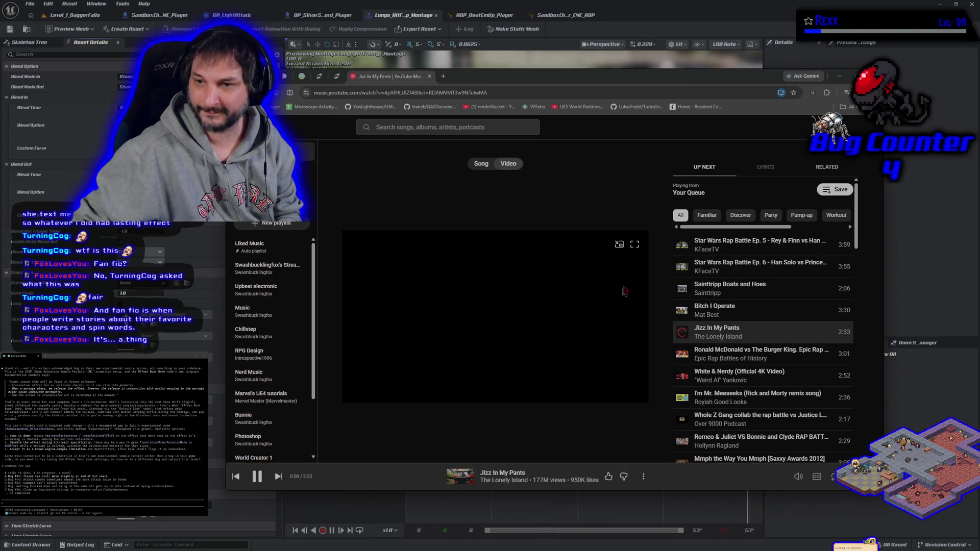
pyautogui.click(635, 245)
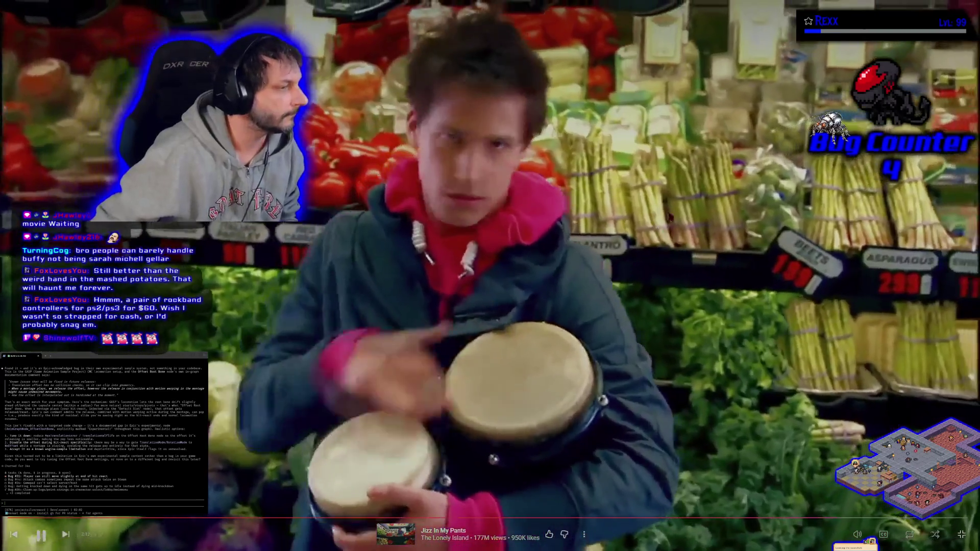
# Step: Scroll up in the player while 'Ronald McDonald vs The Burger King' plays
pyautogui.scroll(3, 102, 434)
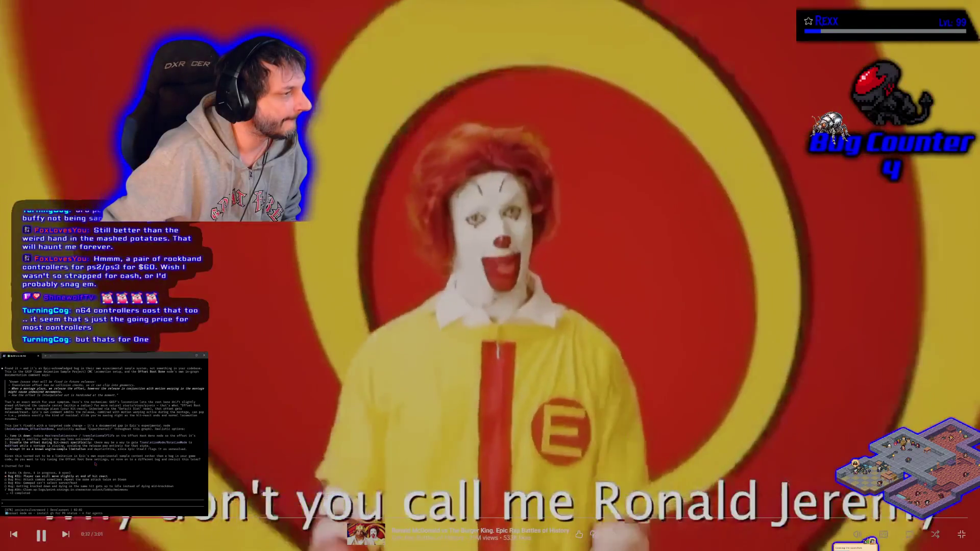
# Step: Leave full screen, pause 'Ronald McDonald vs The Burger King' at 0:34, and return to the home page
pyautogui.press('Escape')
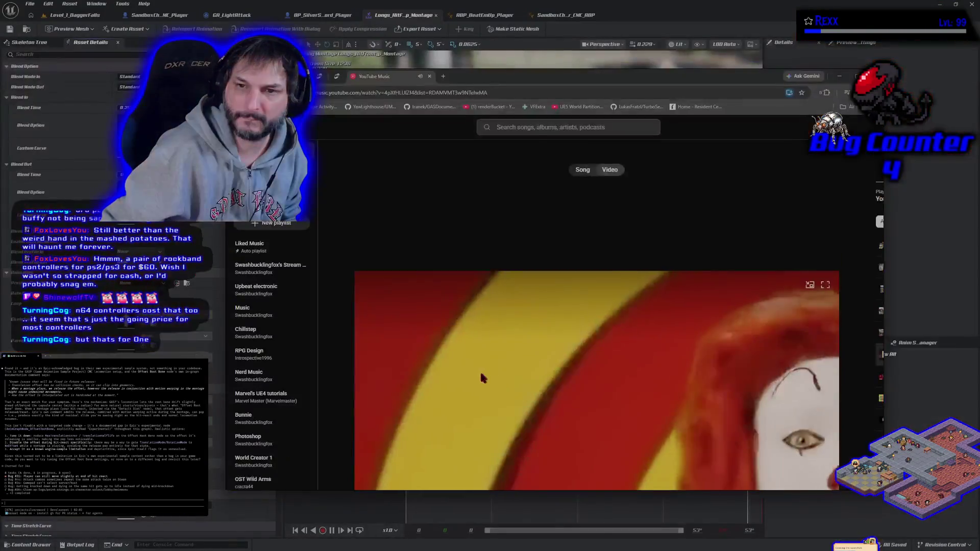
pyautogui.click(480, 376)
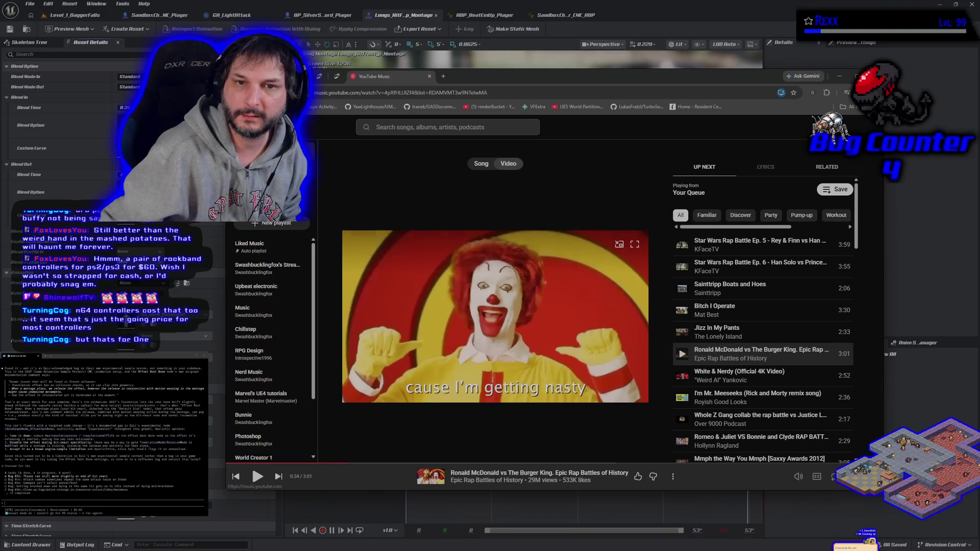
pyautogui.hotkey('alt', 'Left')
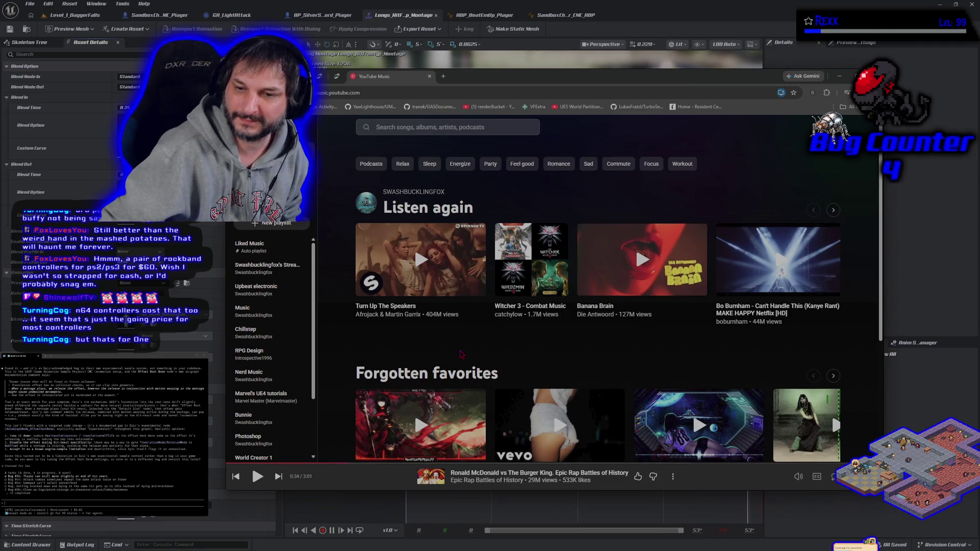
# Step: Play 'Turn Up The Speakers' from Listen again in full screen
pyautogui.click(420, 260)
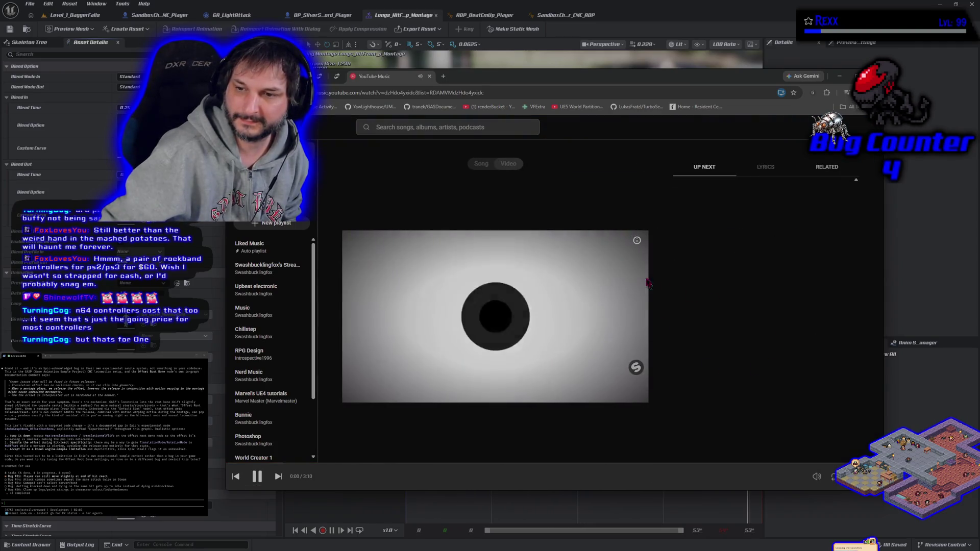
pyautogui.press('f')
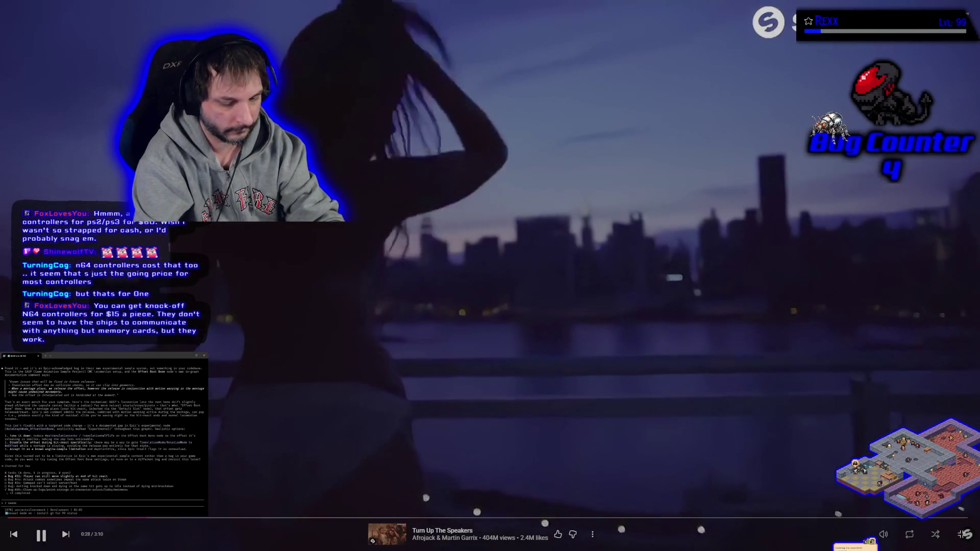
# Step: Submit the reply 'to make the most sense', then exit the full-screen music video
pyautogui.write('to make the most sense')
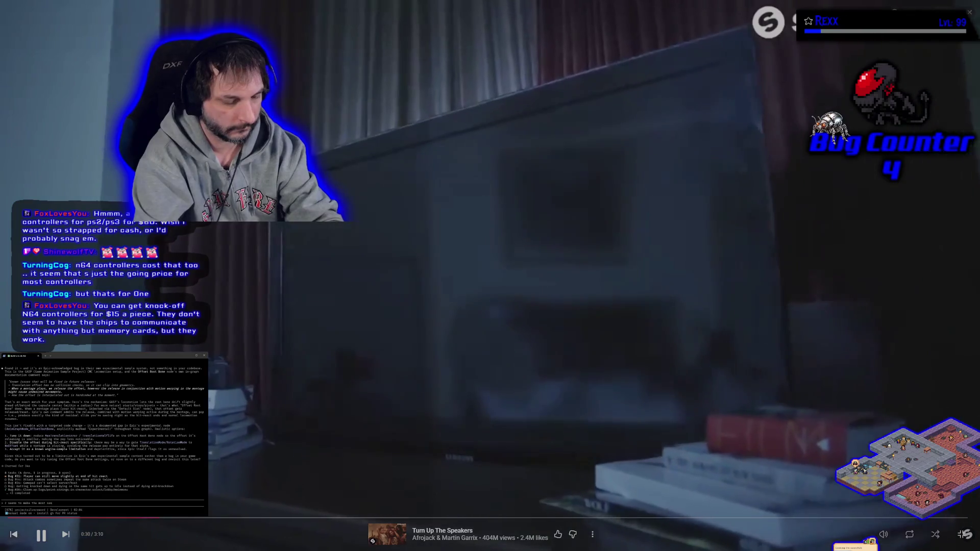
pyautogui.press('Return')
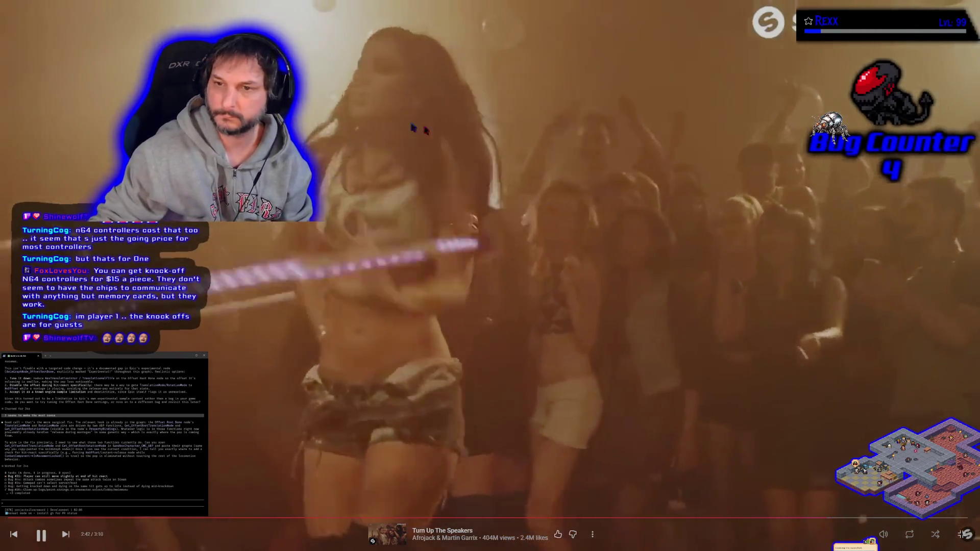
pyautogui.press('Escape')
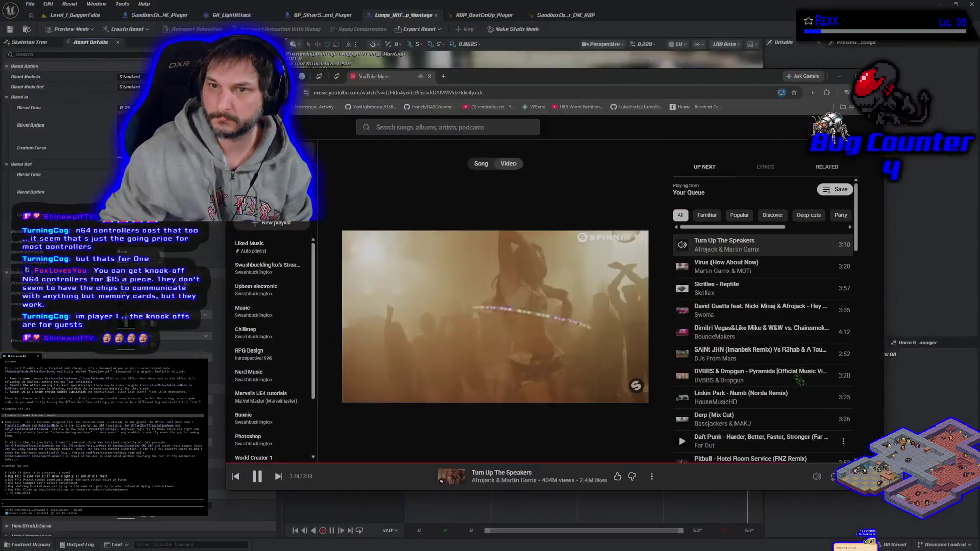
# Step: Minimize the browser and switch to the SandboxCharacter_CMC_ABP AnimGraph
pyautogui.click(704, 4)
pyautogui.click(474, 20)
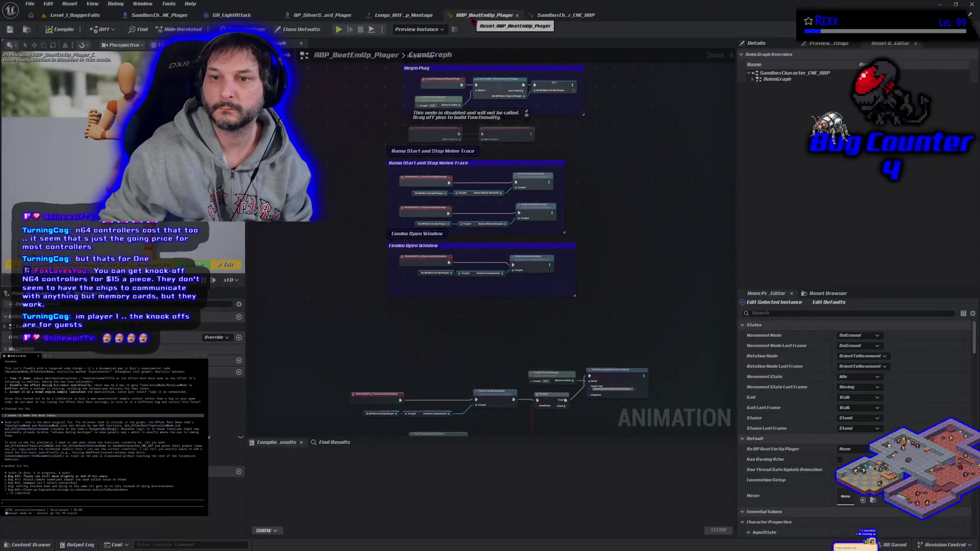
pyautogui.click(556, 16)
pyautogui.scroll(6, 501, 179)
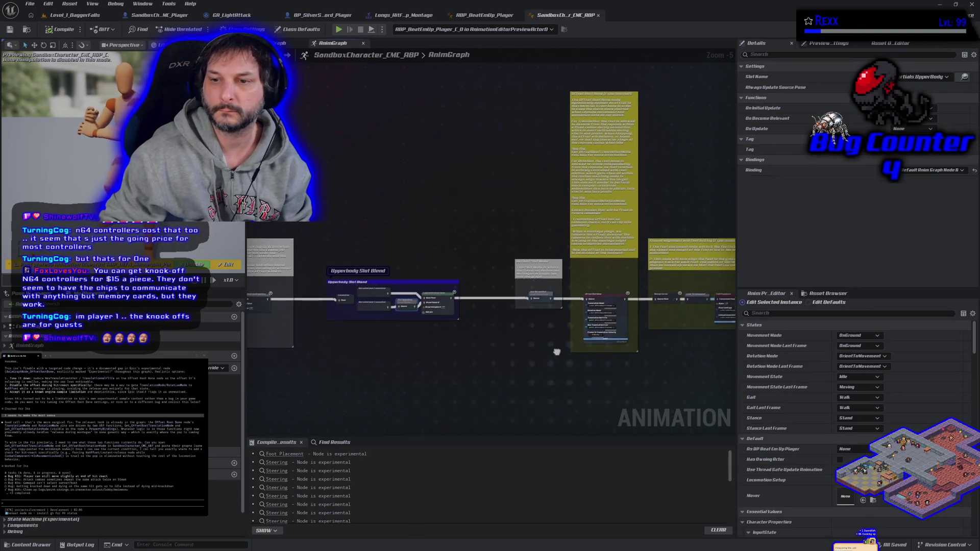
# Step: Pan across the AnimGraph from Motion Matching to Output Pose, ending near Foot Placement
pyautogui.moveTo(545, 403); pyautogui.dragTo(552, 380)
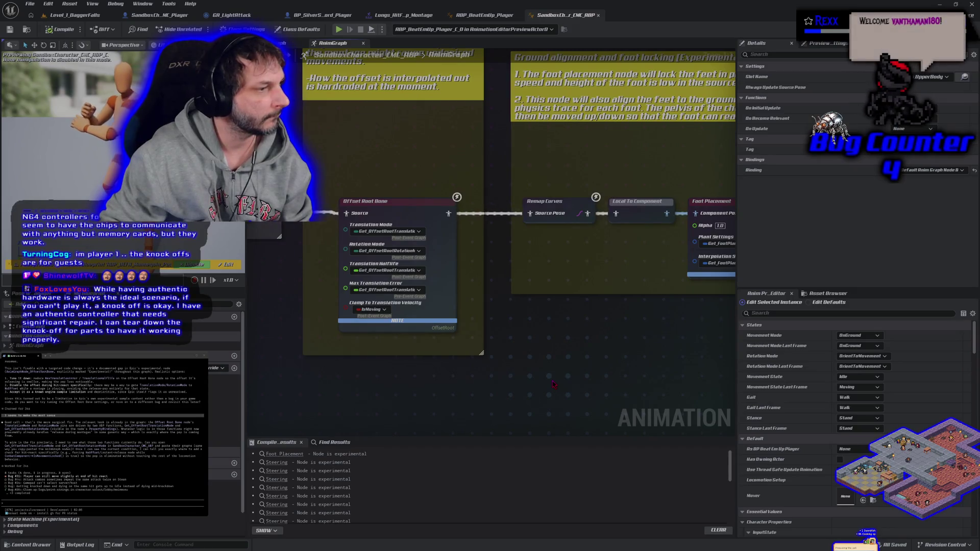
pyautogui.scroll(-2, 544, 379)
pyautogui.moveTo(544, 378); pyautogui.dragTo(175, 379)
pyautogui.moveTo(245, 367); pyautogui.dragTo(725, 357)
pyautogui.moveTo(306, 358); pyautogui.dragTo(656, 357)
pyautogui.moveTo(307, 357)
pyautogui.mouseDown()
pyautogui.moveTo(712, 362)
pyautogui.moveTo(304, 362)
pyautogui.mouseUp()
pyautogui.moveTo(638, 362); pyautogui.dragTo(309, 362)
pyautogui.moveTo(730, 320); pyautogui.dragTo(531, 320)
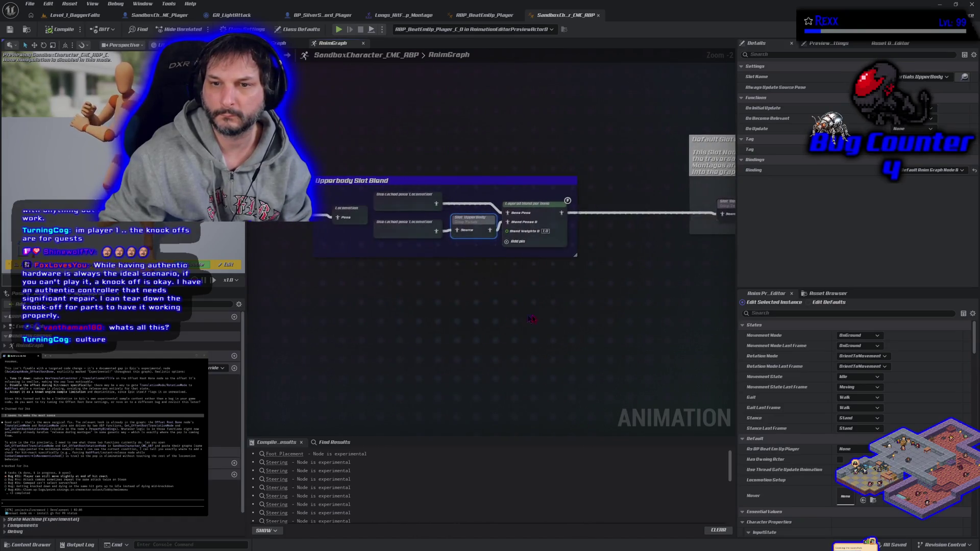
pyautogui.moveTo(615, 316); pyautogui.dragTo(370, 314)
pyautogui.moveTo(529, 339); pyautogui.dragTo(324, 319)
pyautogui.moveTo(453, 348); pyautogui.dragTo(427, 358)
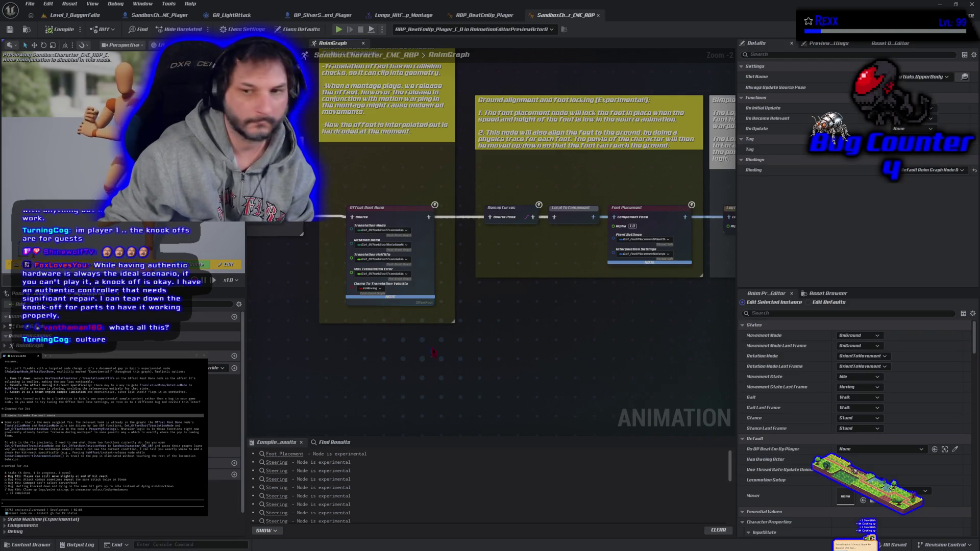
# Step: Select the Offset Root Bone node and zoom in on its translation and rotation inputs
pyautogui.click(408, 215)
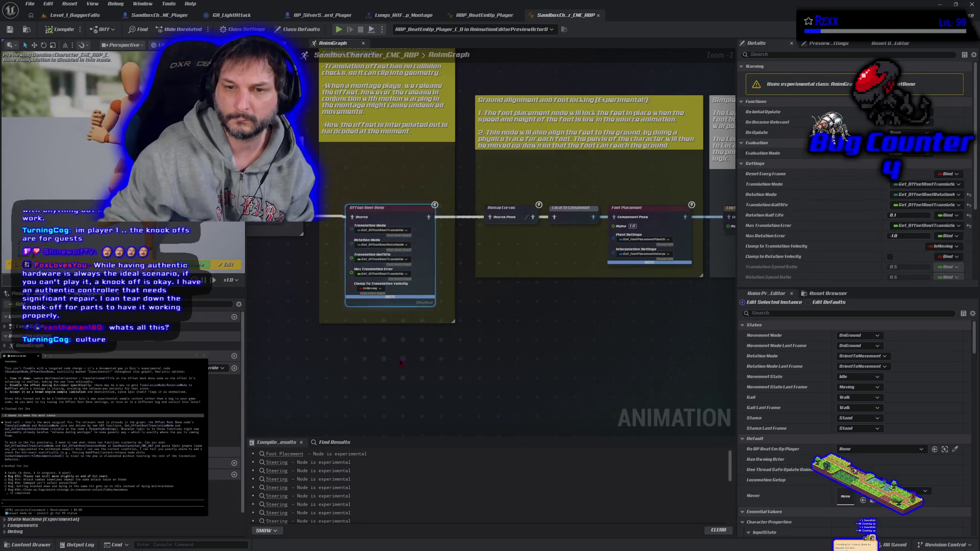
pyautogui.scroll(2, 396, 356)
pyautogui.moveTo(396, 356); pyautogui.dragTo(424, 380)
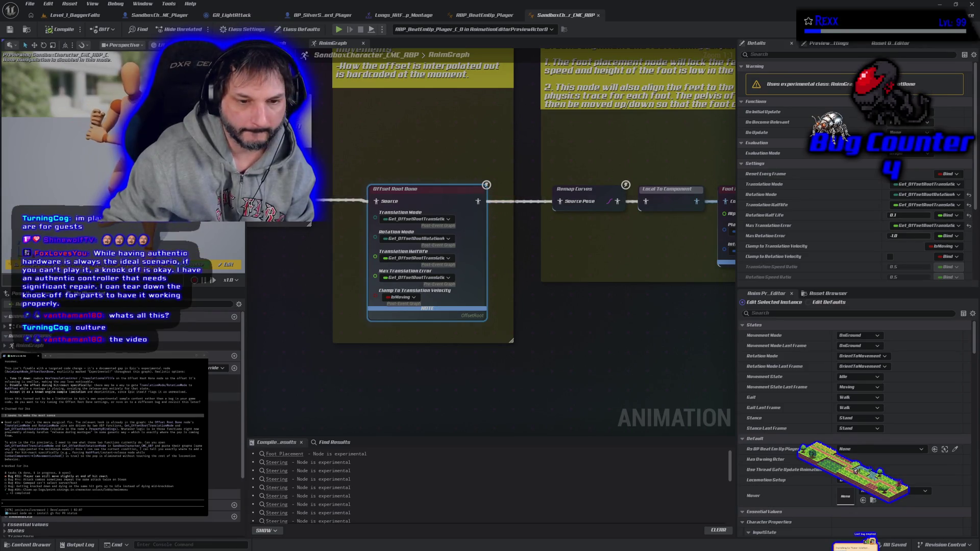
# Step: Open the Get_OffsetRootTranslationMode and RotationMode functions, select all nodes, and paste into the terminal
pyautogui.doubleClick(416, 219)
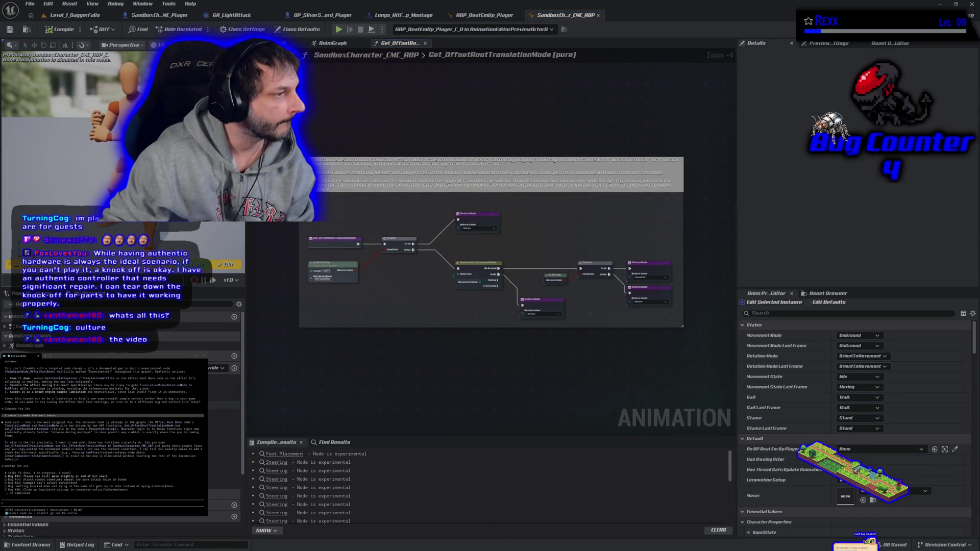
pyautogui.doubleClick(225, 401)
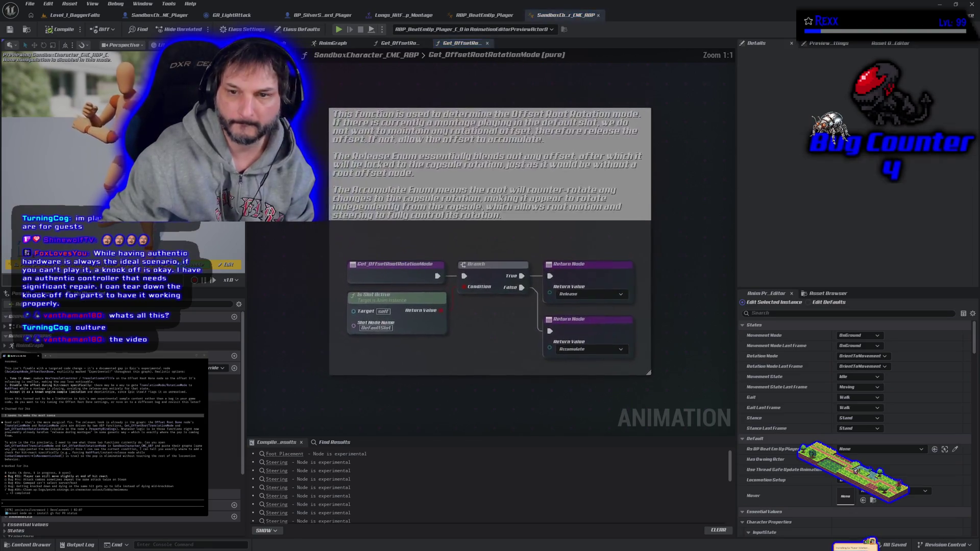
pyautogui.hotkey('ctrl', 'a')
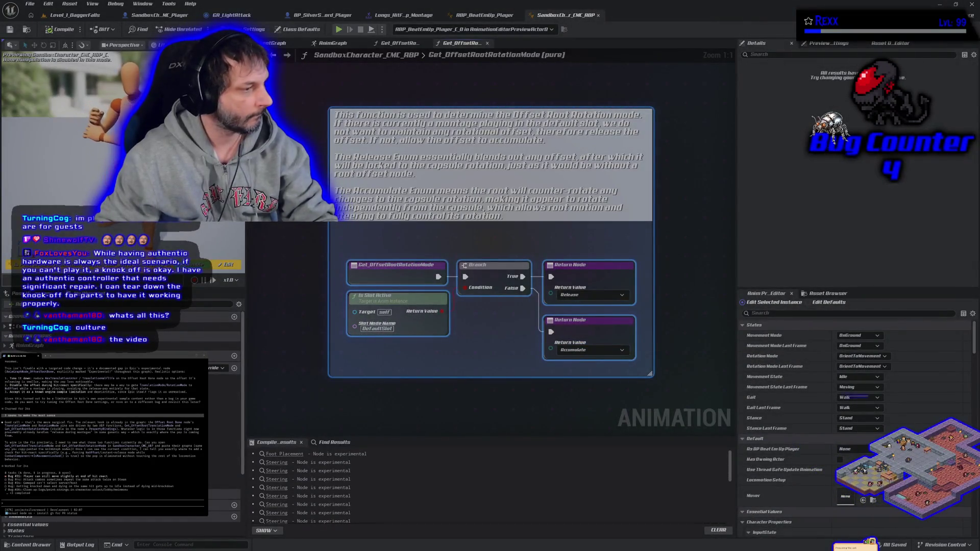
pyautogui.hotkey('ctrl', 'v')
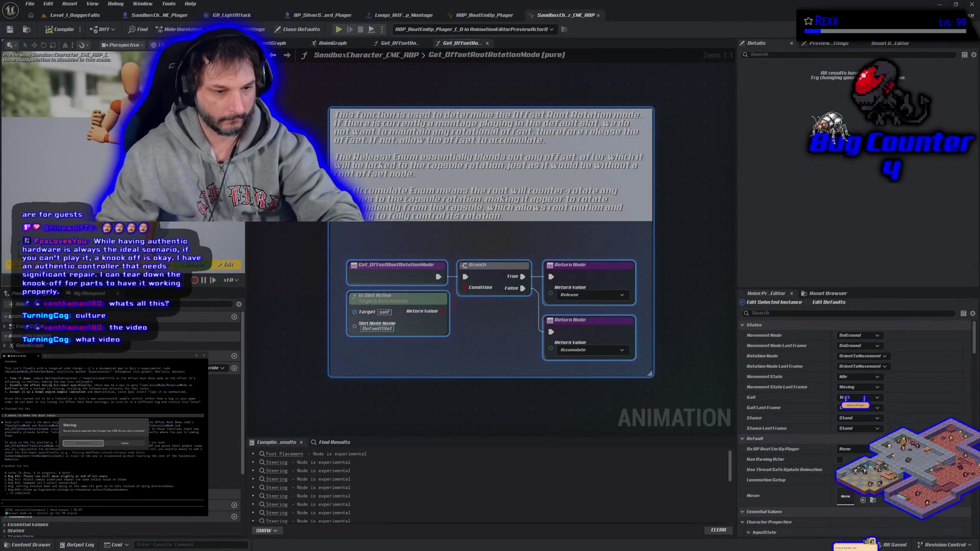
pyautogui.press('Return')
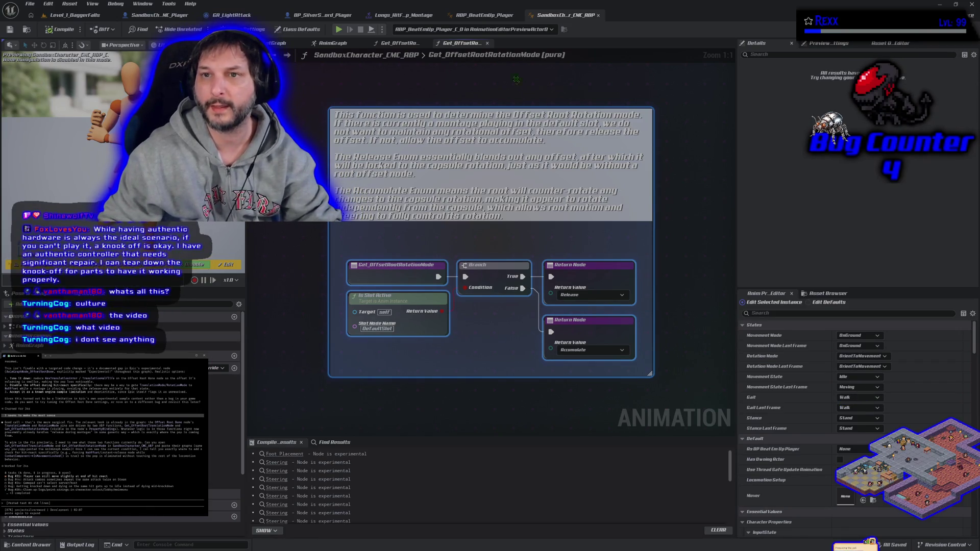
# Step: Select the translation-mode Return nodes and submit a long pasted prompt in the terminal
pyautogui.click(489, 17)
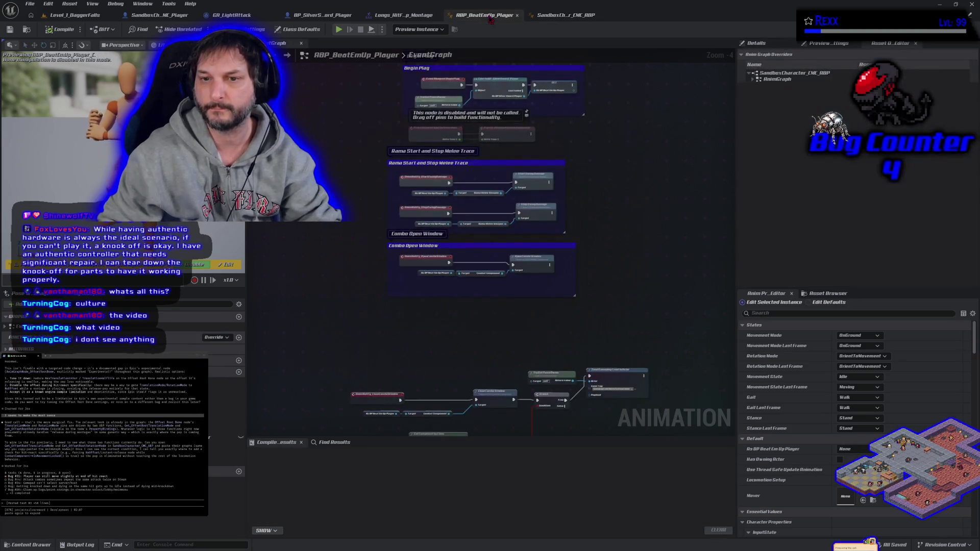
pyautogui.click(565, 15)
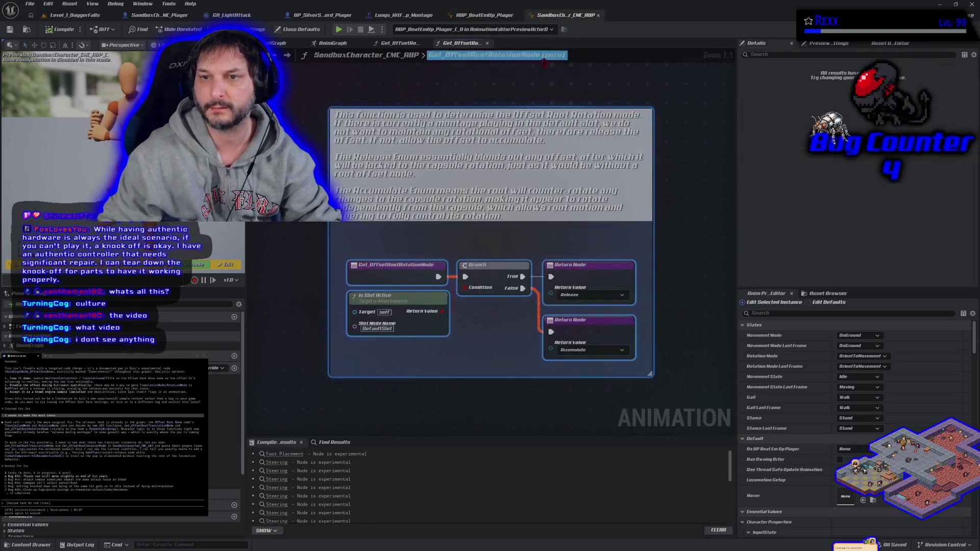
pyautogui.moveTo(627, 333); pyautogui.dragTo(669, 266)
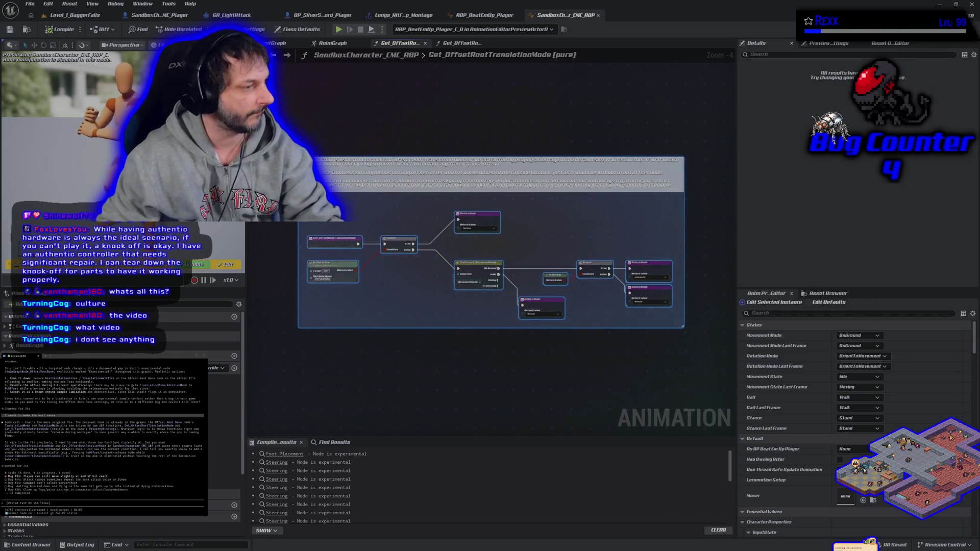
pyautogui.hotkey('ctrl', 'v')
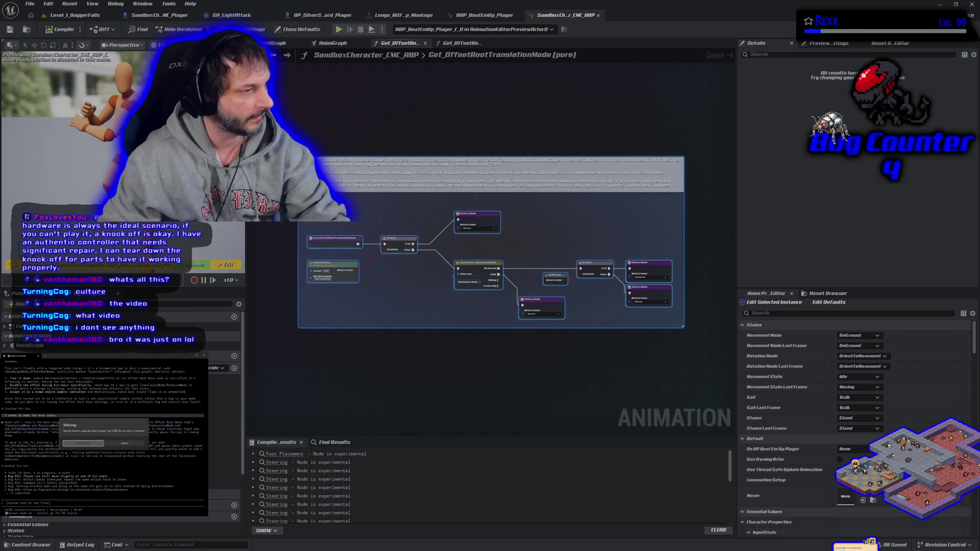
pyautogui.click(85, 444)
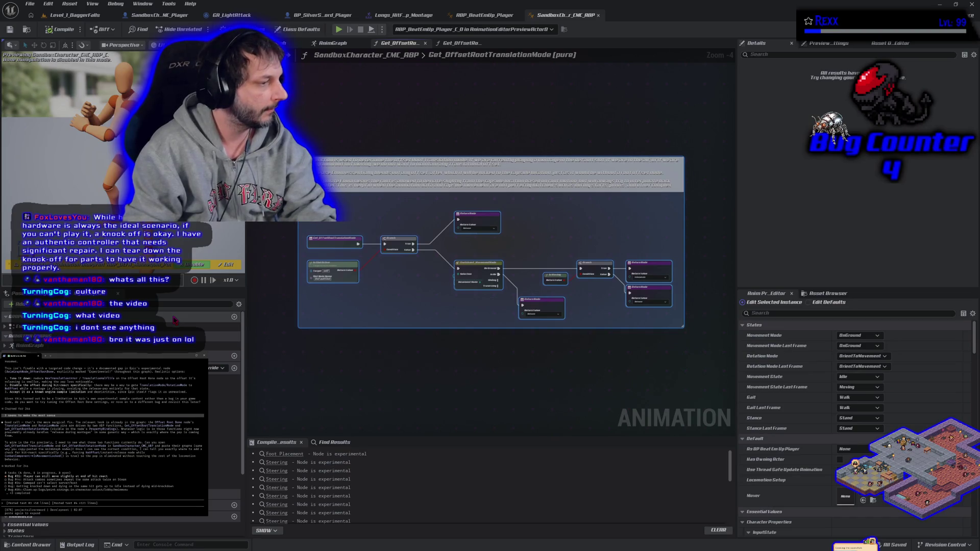
pyautogui.press('Return')
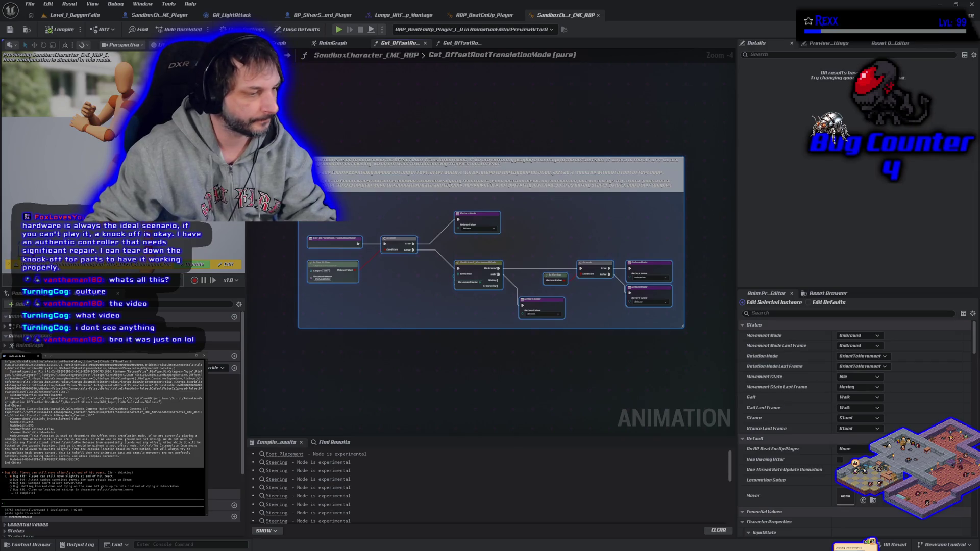
pyautogui.hotkey('alt', 'Tab')
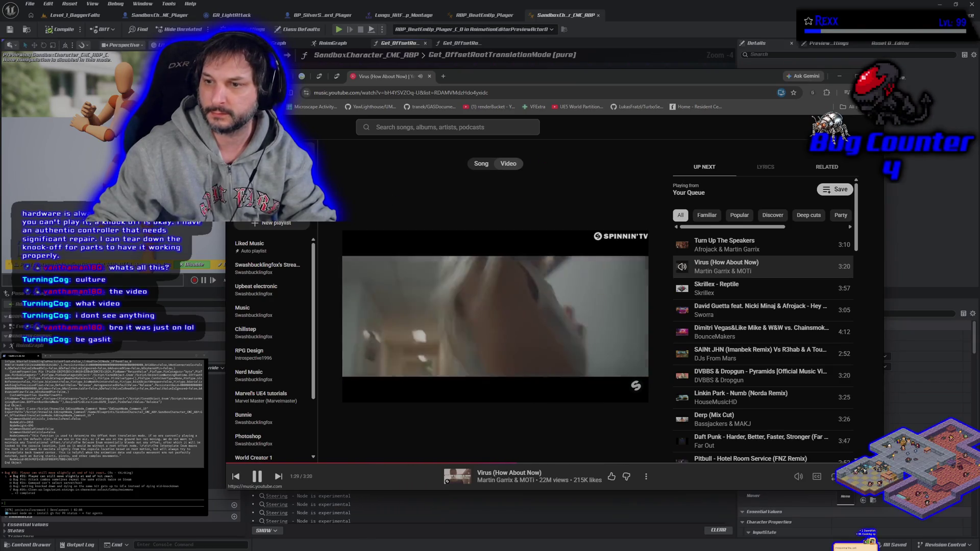
# Step: Go to the YouTube Music home page and page through the Listen again and Music videos suggestions
pyautogui.click(250, 153)
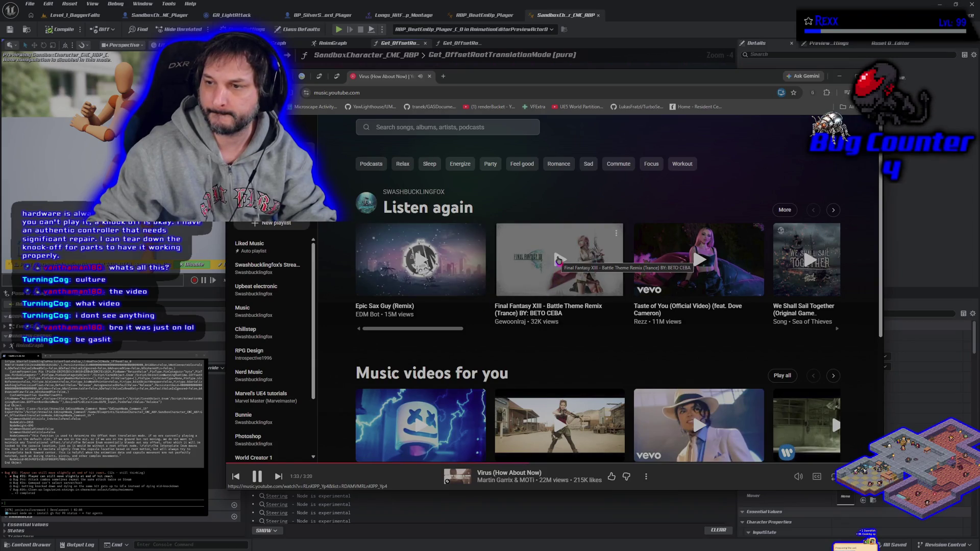
pyautogui.click(809, 262)
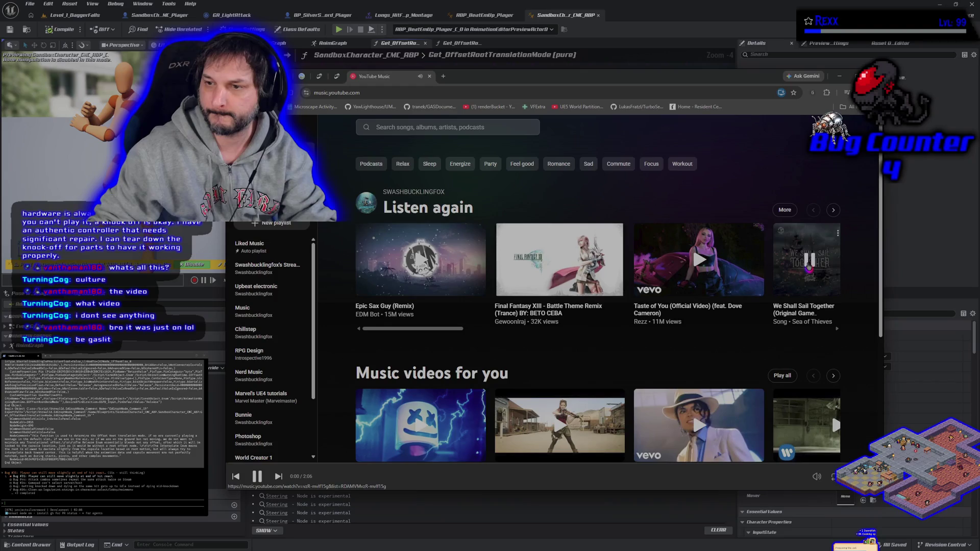
pyautogui.click(833, 209)
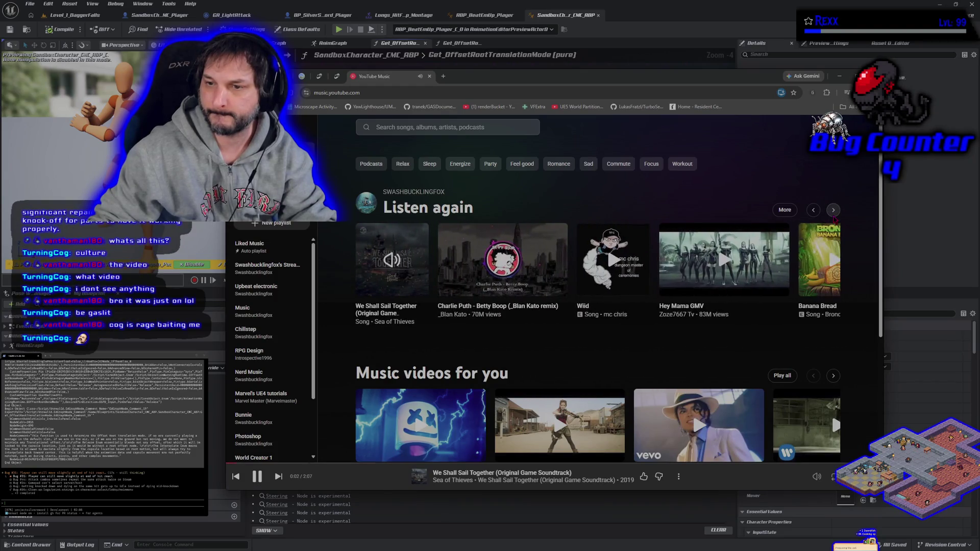
pyautogui.click(834, 213)
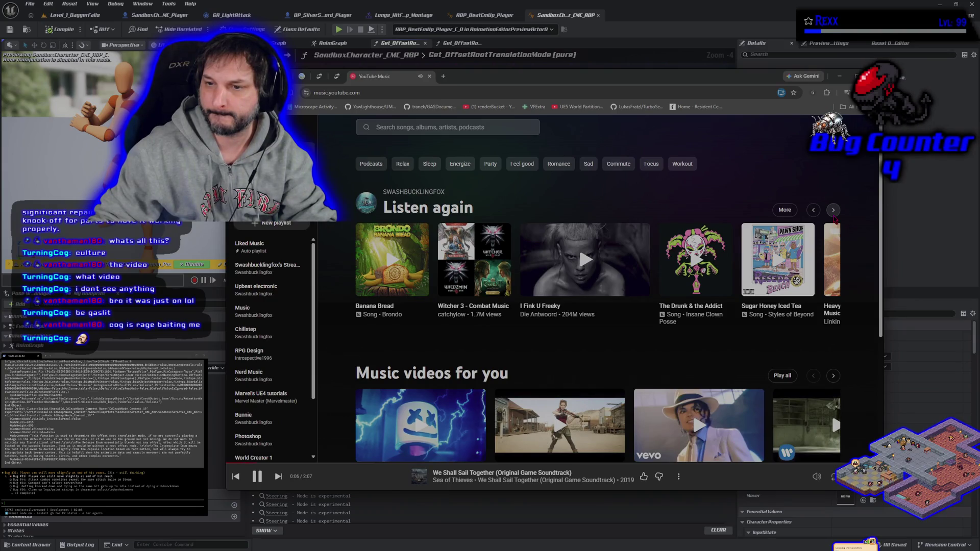
pyautogui.click(834, 214)
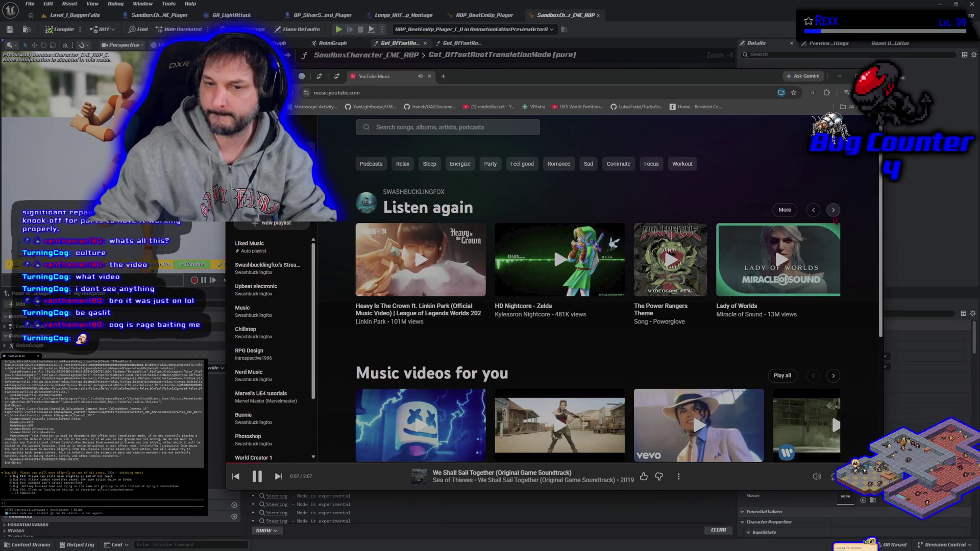
pyautogui.click(834, 215)
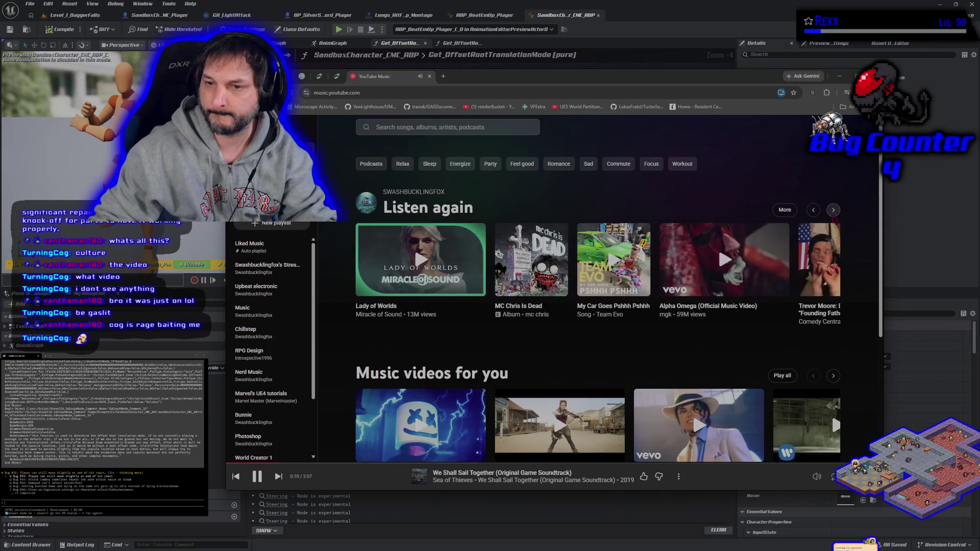
pyautogui.click(834, 214)
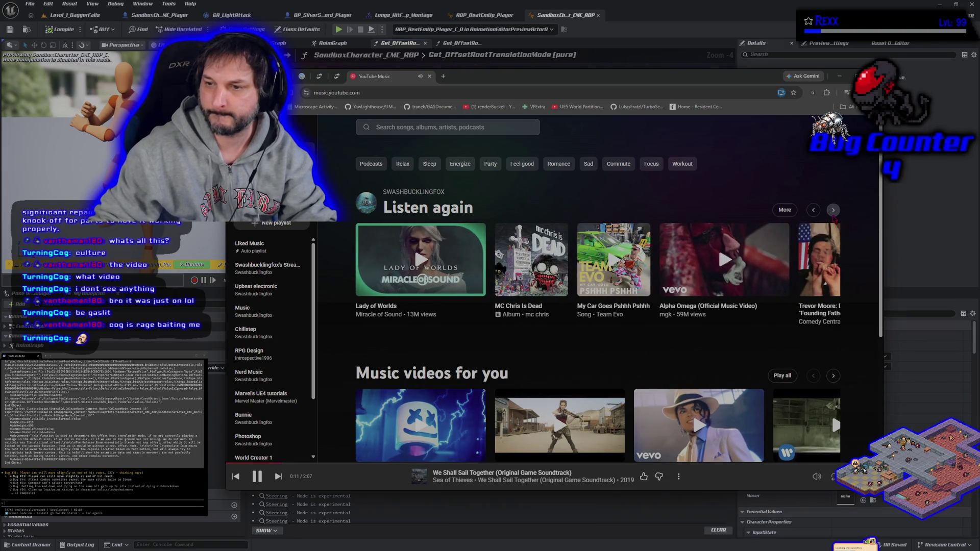
pyautogui.scroll(-3, 654, 297)
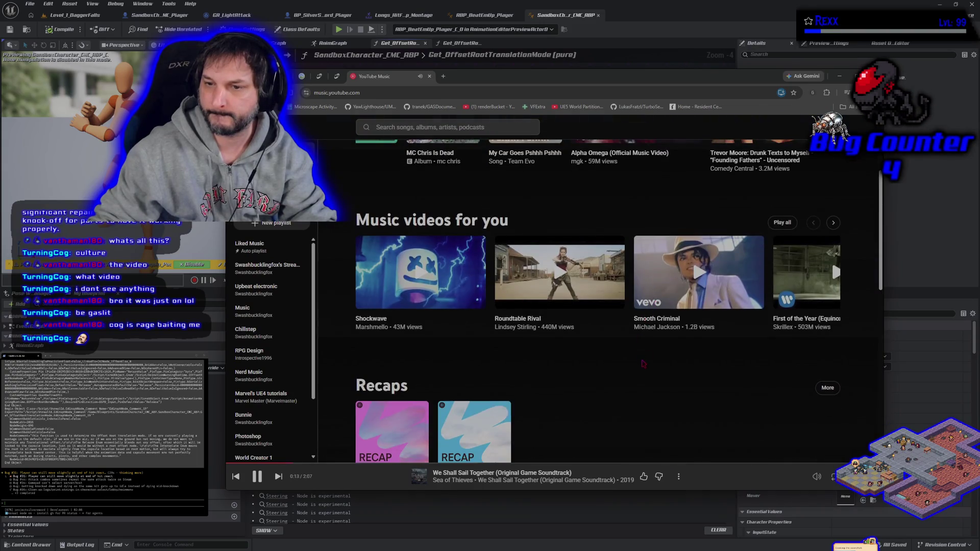
pyautogui.click(833, 222)
pyautogui.click(834, 223)
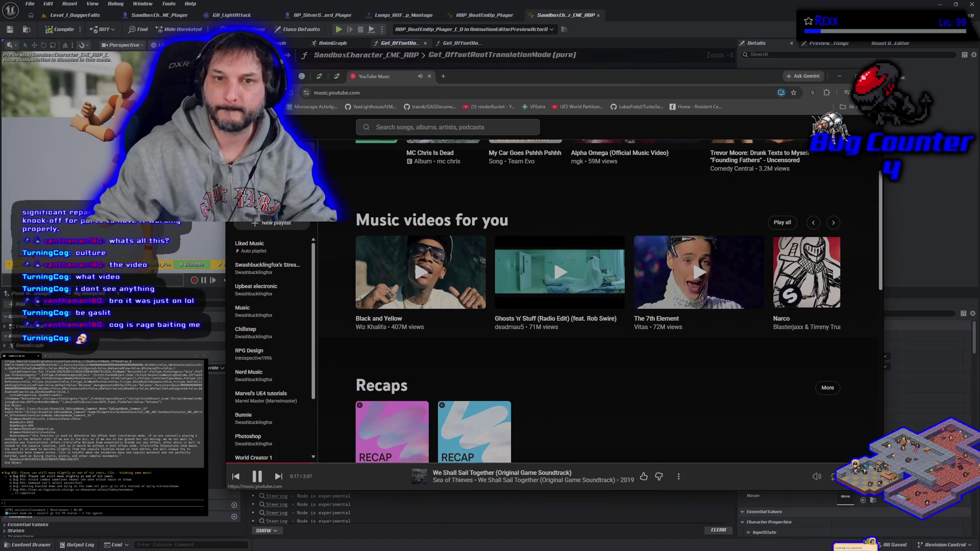
pyautogui.scroll(3, 570, 218)
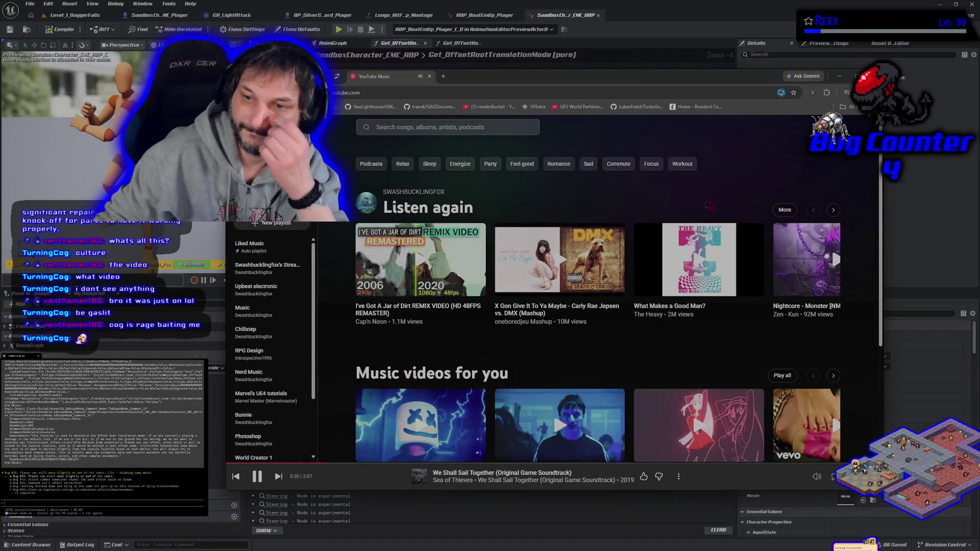
pyautogui.click(835, 214)
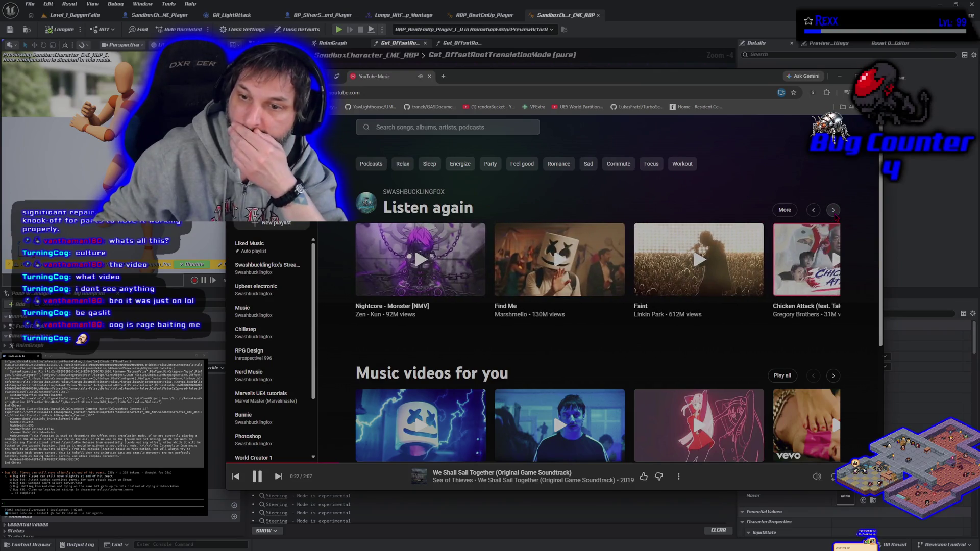
pyautogui.click(834, 211)
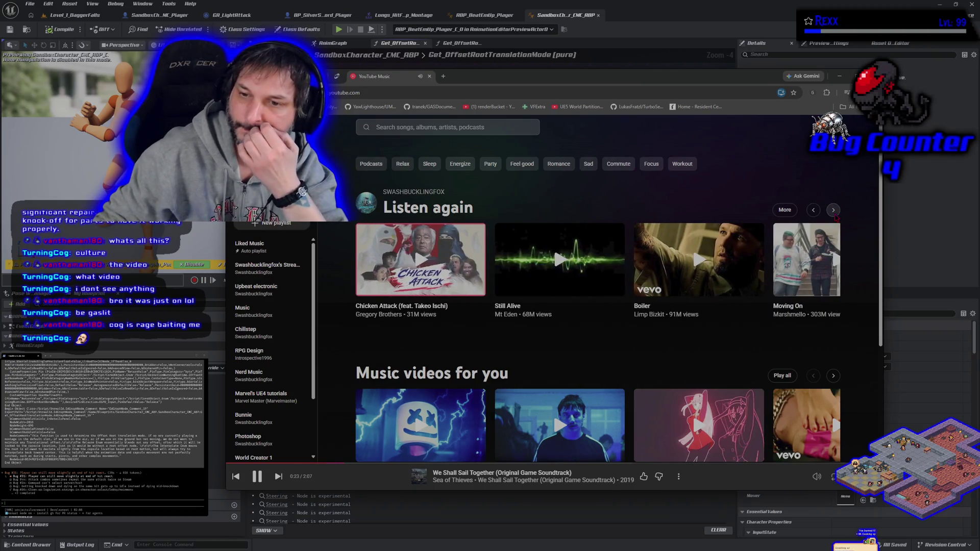
pyautogui.click(835, 211)
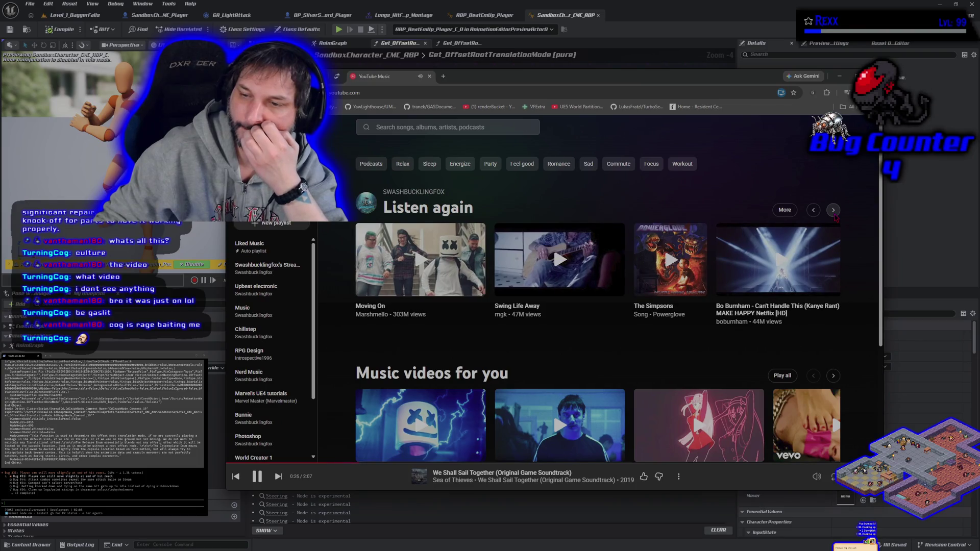
# Step: Play mgk's Swing Life Away from about 1:33 and put the music window away
pyautogui.click(560, 259)
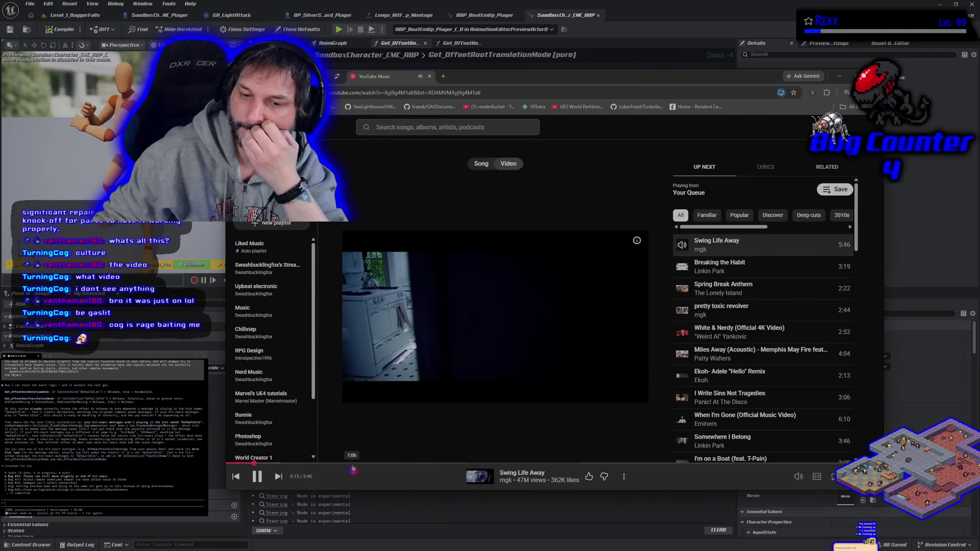
pyautogui.click(367, 466)
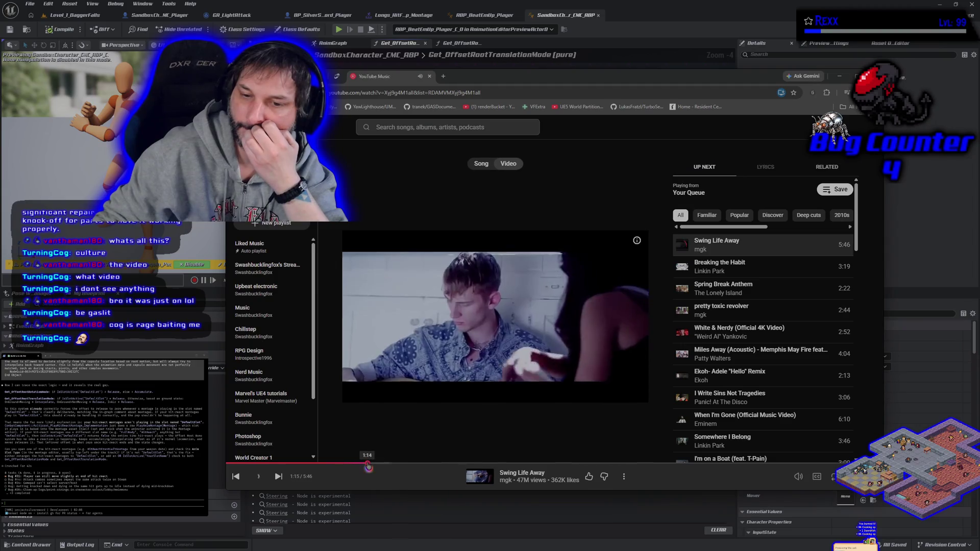
pyautogui.moveTo(368, 466); pyautogui.dragTo(402, 466)
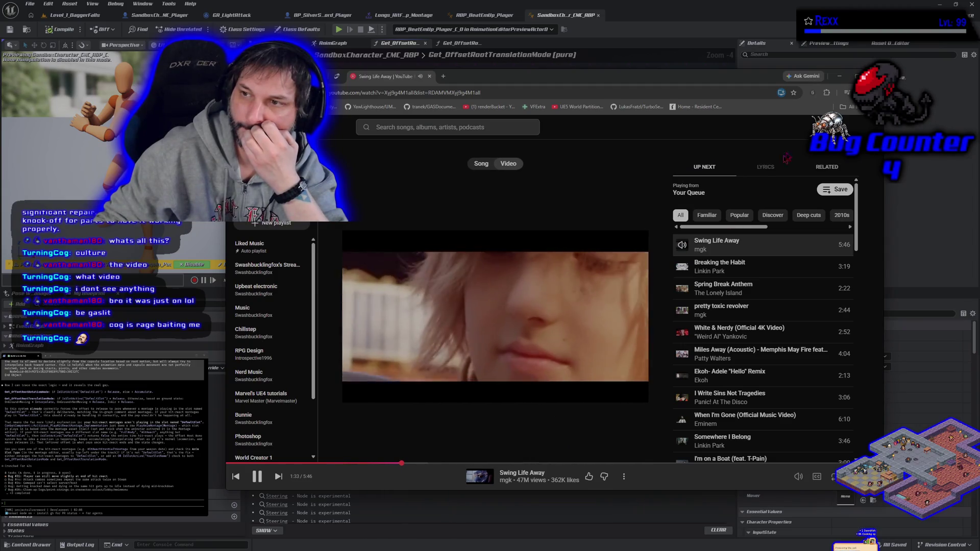
pyautogui.hotkey('alt', 'Tab')
# Step: Deselect the graph comment and switch to the Longs_HitFront_p_Montage tab
pyautogui.click(378, 399)
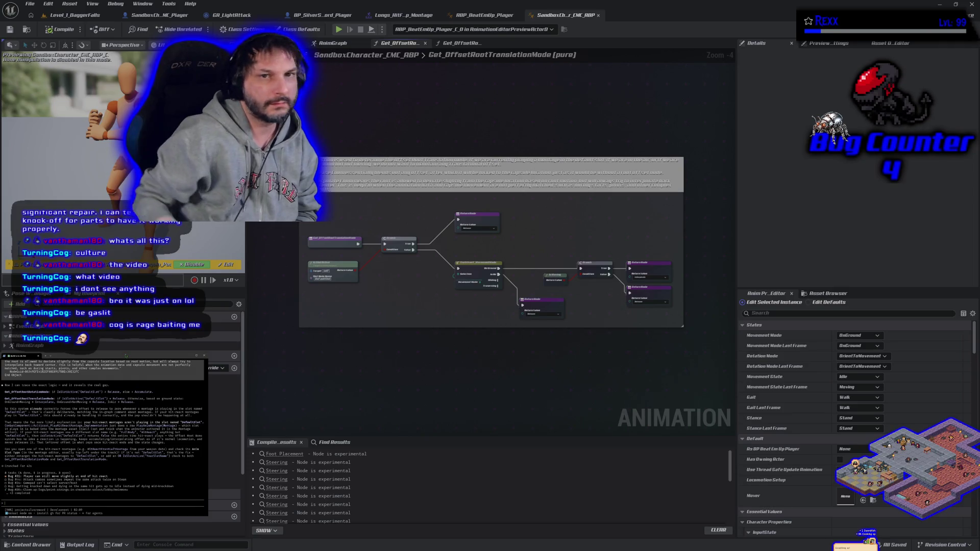
pyautogui.click(403, 15)
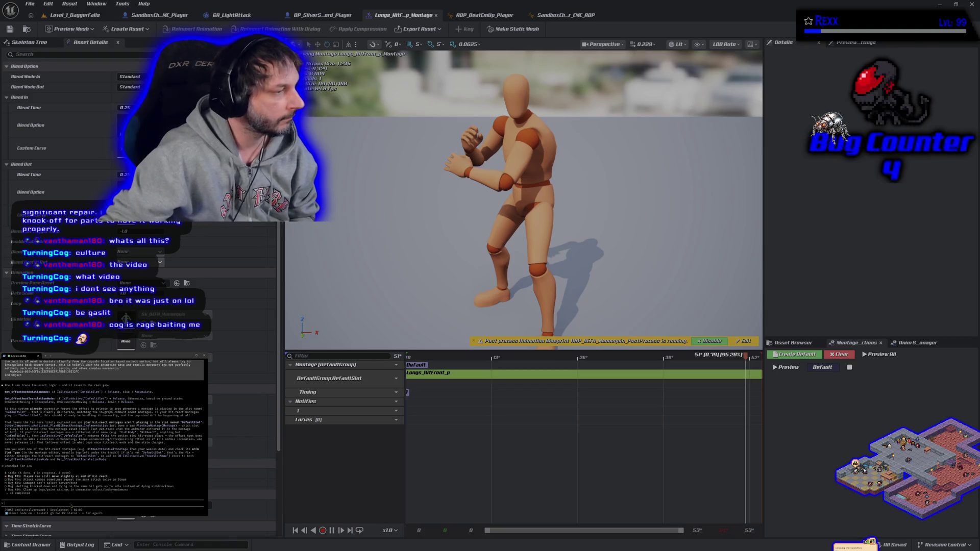
# Step: Submit 'default' in the terminal, then bring up the HacknPlan kanban board in the browser
pyautogui.write('default')
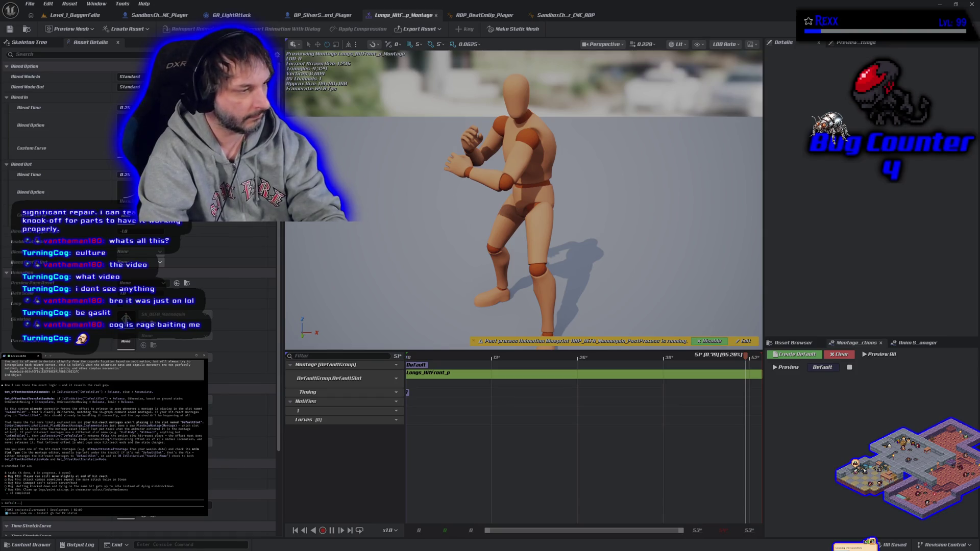
pyautogui.press('Return')
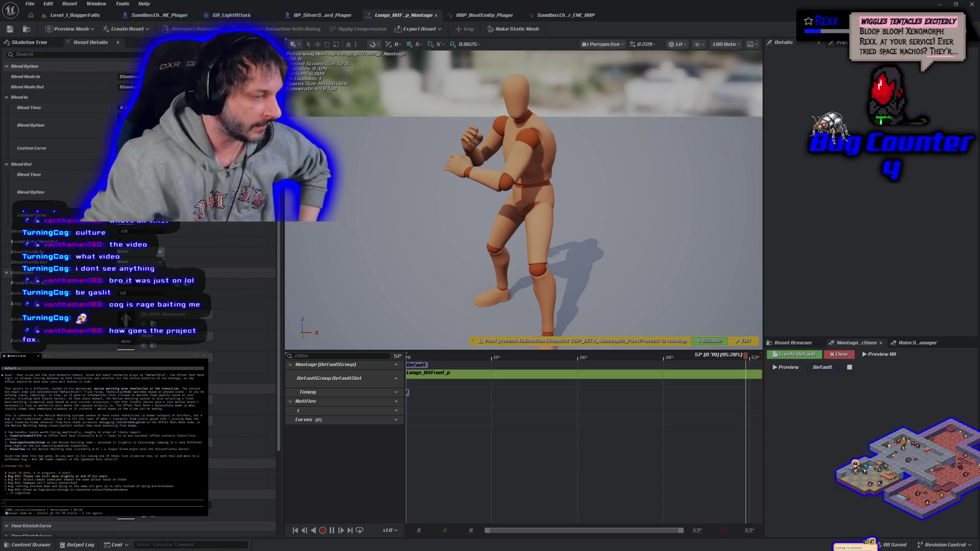
pyautogui.hotkey('alt', 'Tab')
pyautogui.click(284, 77)
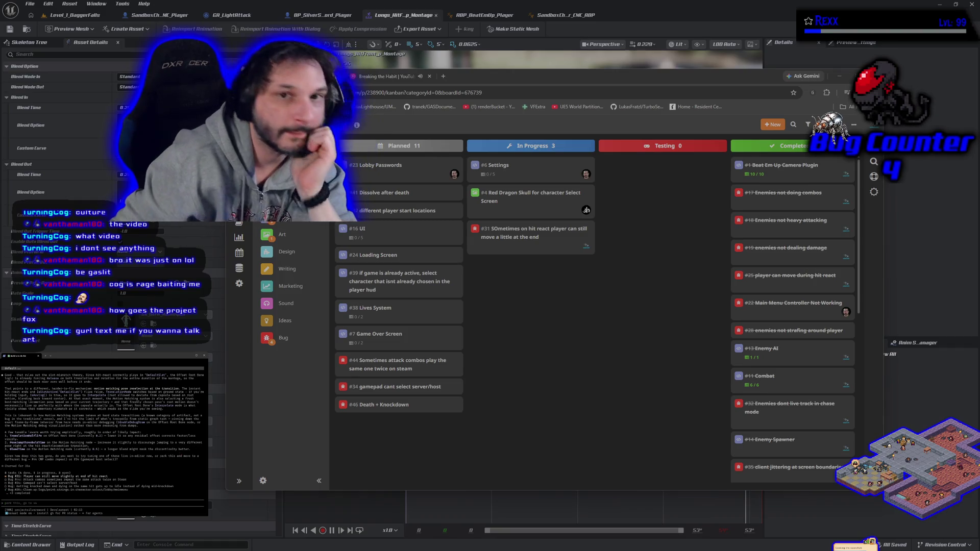
# Step: Glance at ABP_BeatEmUp_Player and the sandbox ABP, return to the hit-front montage, and open the Content Drawer
pyautogui.click(478, 15)
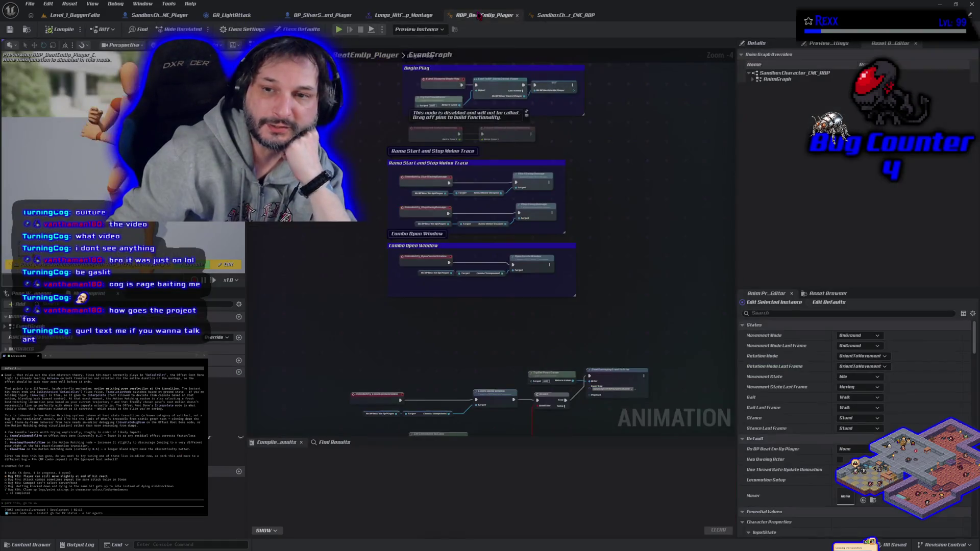
pyautogui.click(573, 16)
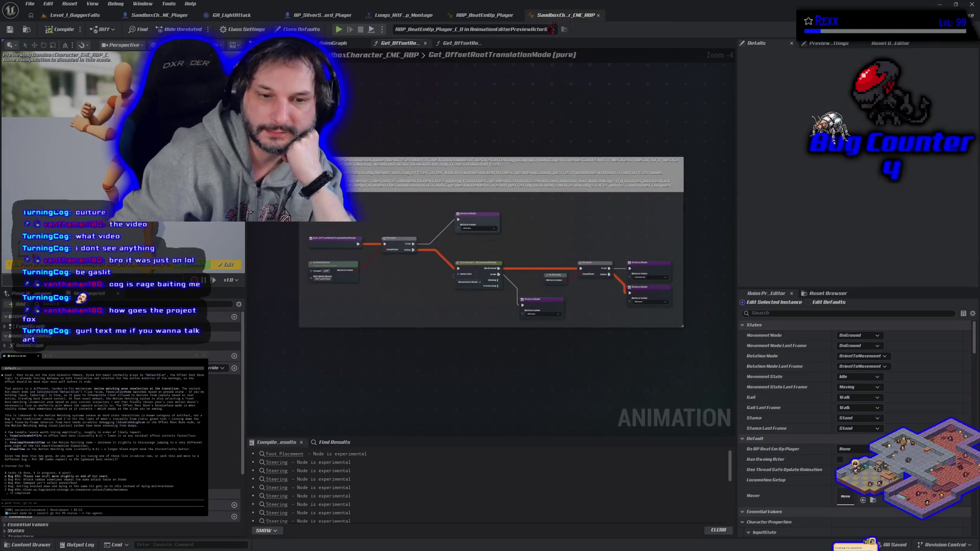
pyautogui.click(511, 17)
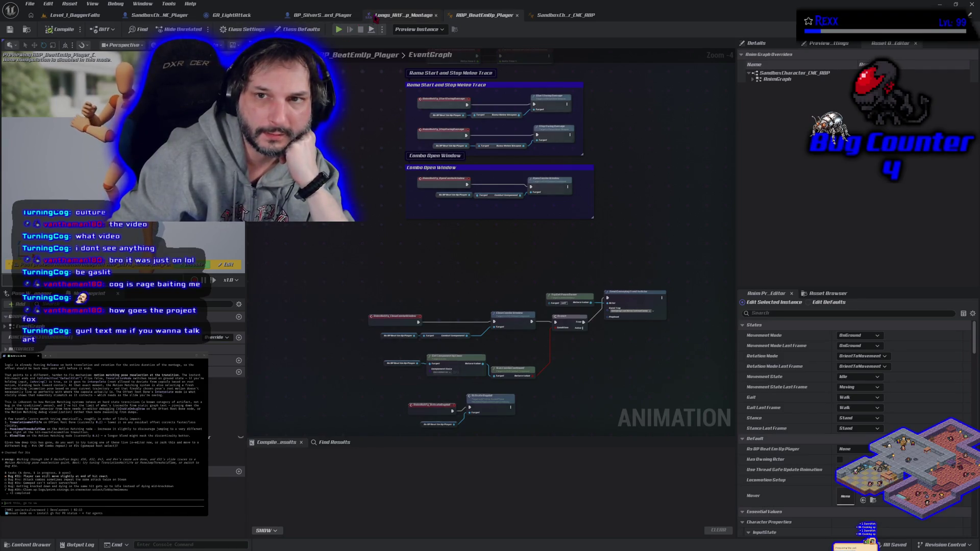
pyautogui.click(403, 15)
pyautogui.hotkey('ctrl', 'space')
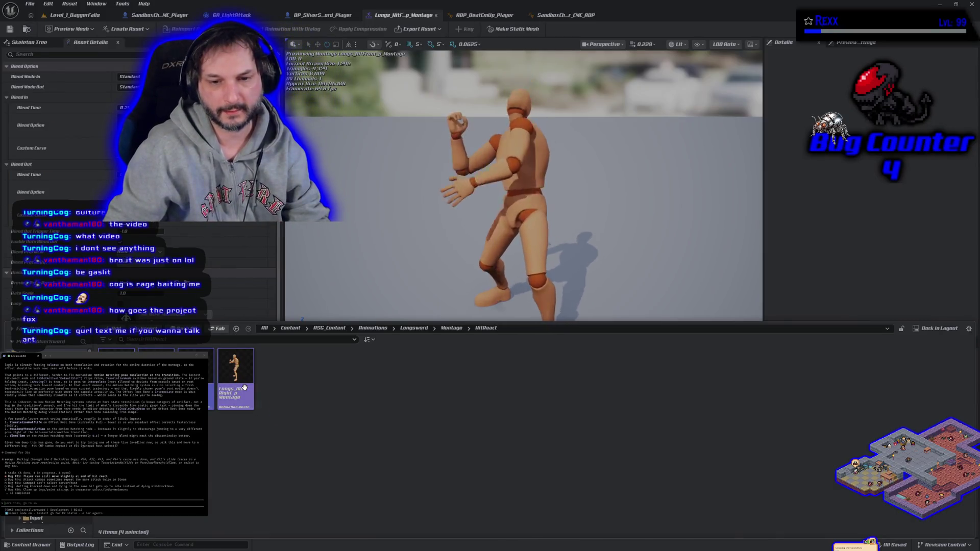
# Step: In the Property Matrix, set all four HitReact montages' Blend Out time to 0, then Save All
pyautogui.rightClick(246, 387)
pyautogui.moveTo(327, 258)
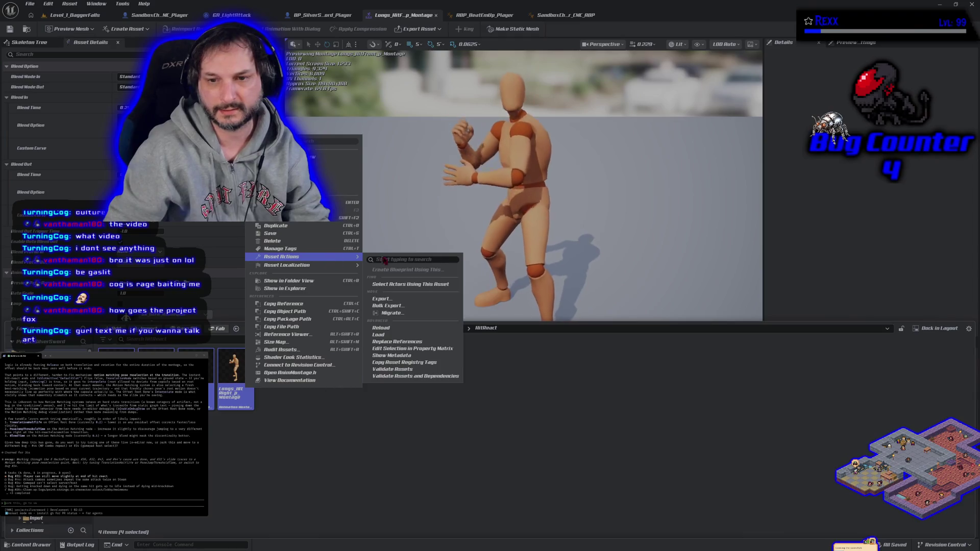
pyautogui.click(413, 353)
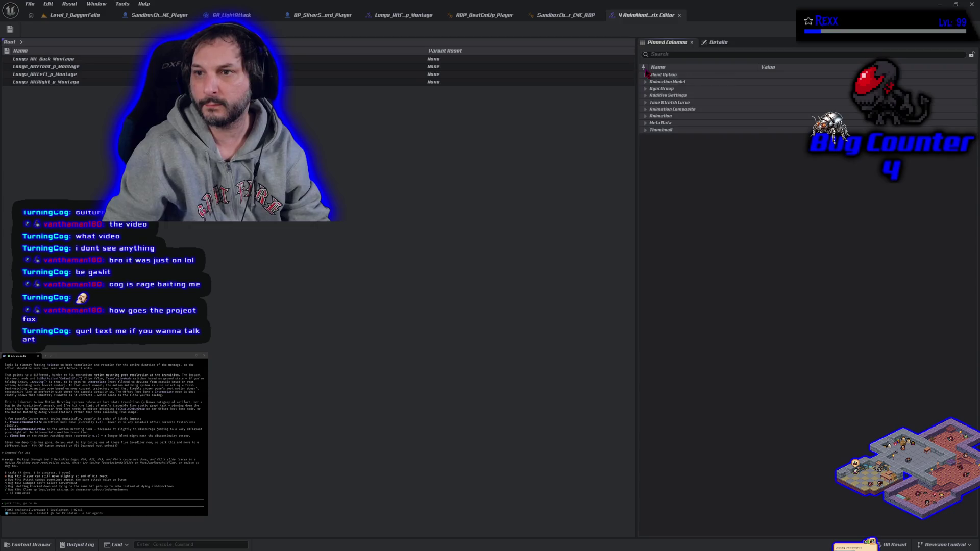
pyautogui.click(646, 75)
pyautogui.click(656, 109)
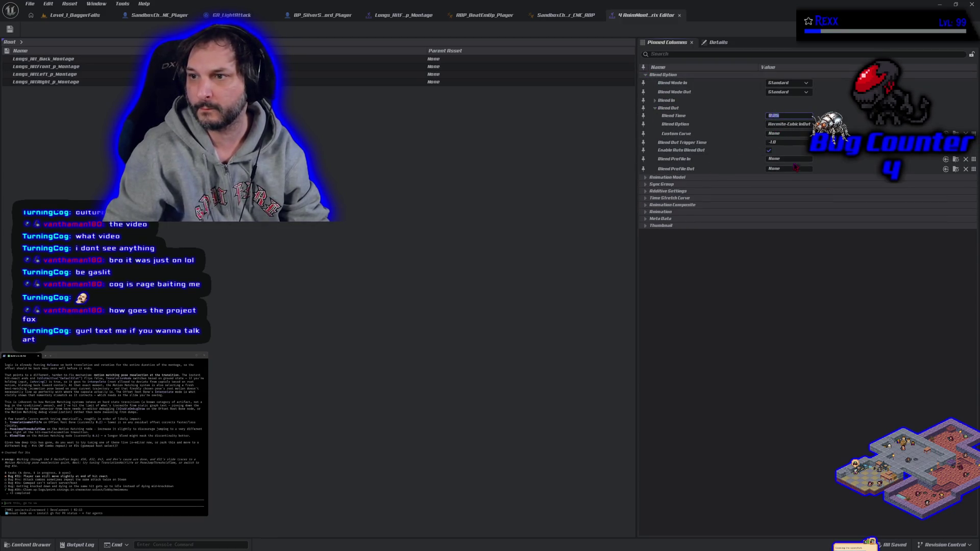
pyautogui.write('0')
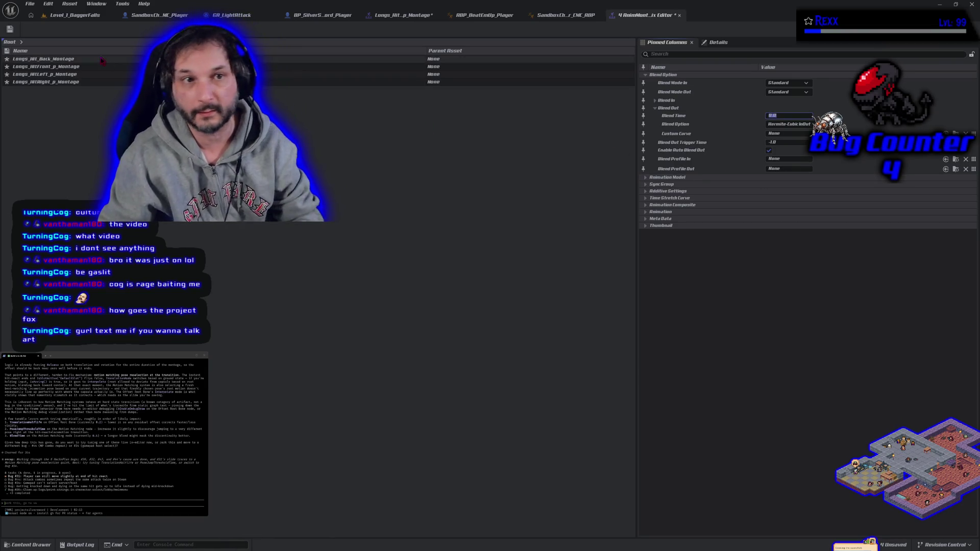
pyautogui.hotkey('ctrl', 'shift', 's')
pyautogui.click(75, 14)
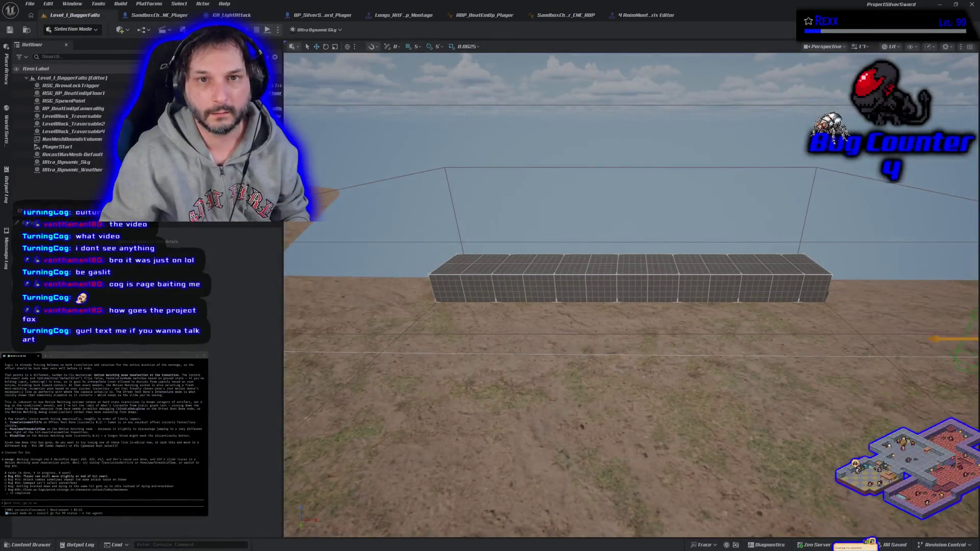
# Step: Play-test Level_1_DaggerFalls three times, running and jumping the character onto the 2 M block
pyautogui.click(268, 30)
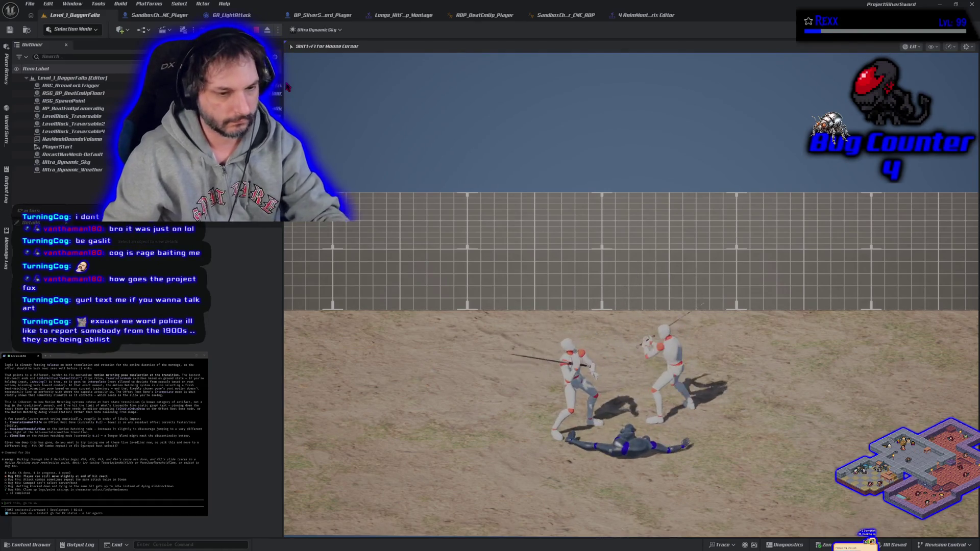
pyautogui.press('Escape')
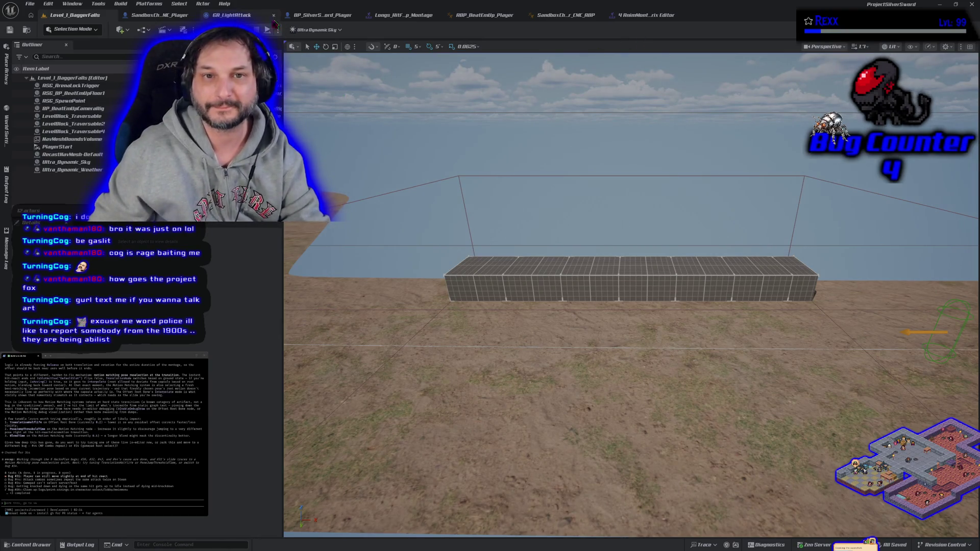
pyautogui.hotkey('alt', 'p')
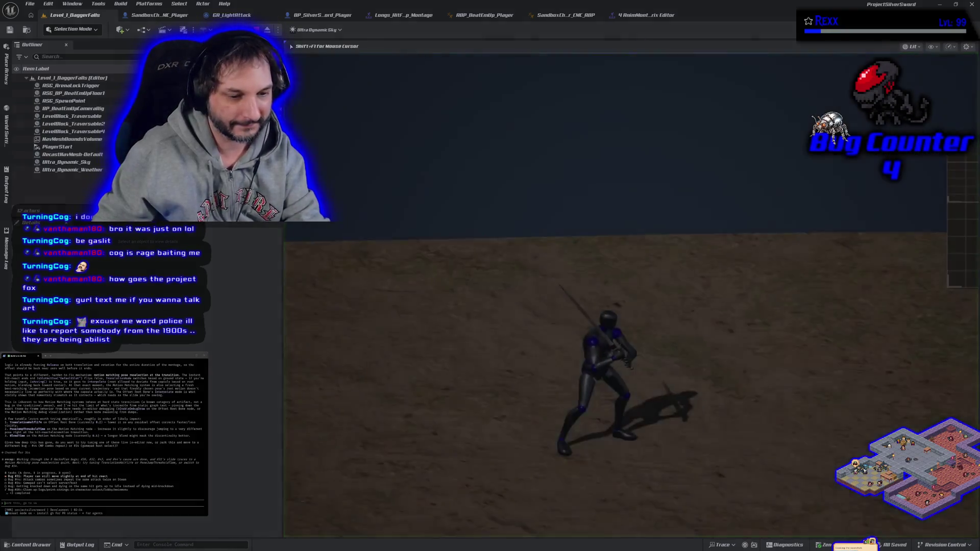
pyautogui.press('w')
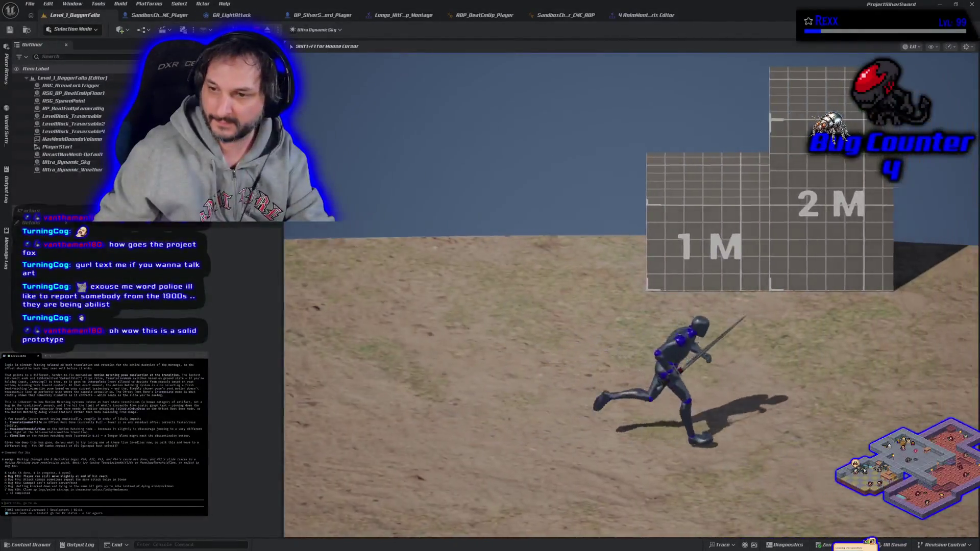
pyautogui.press('space')
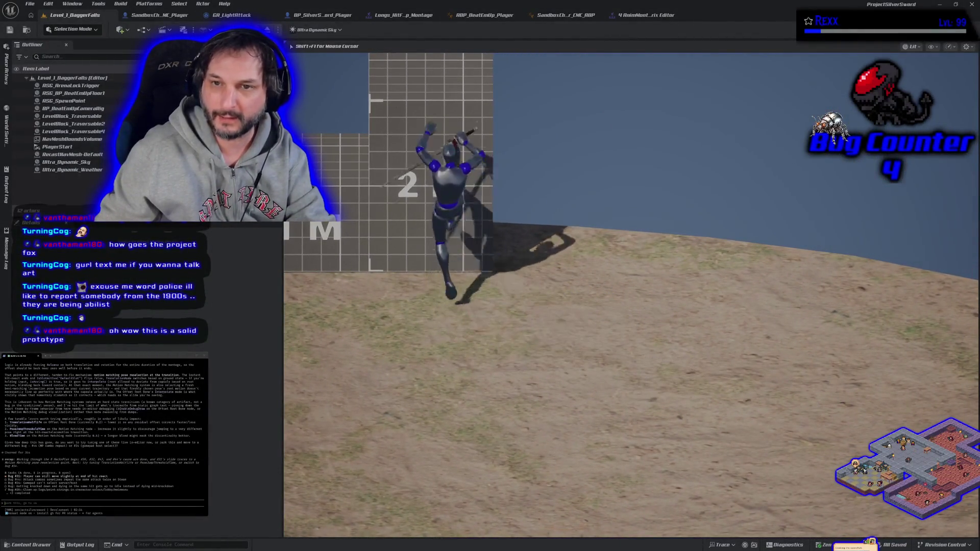
pyautogui.press('Escape')
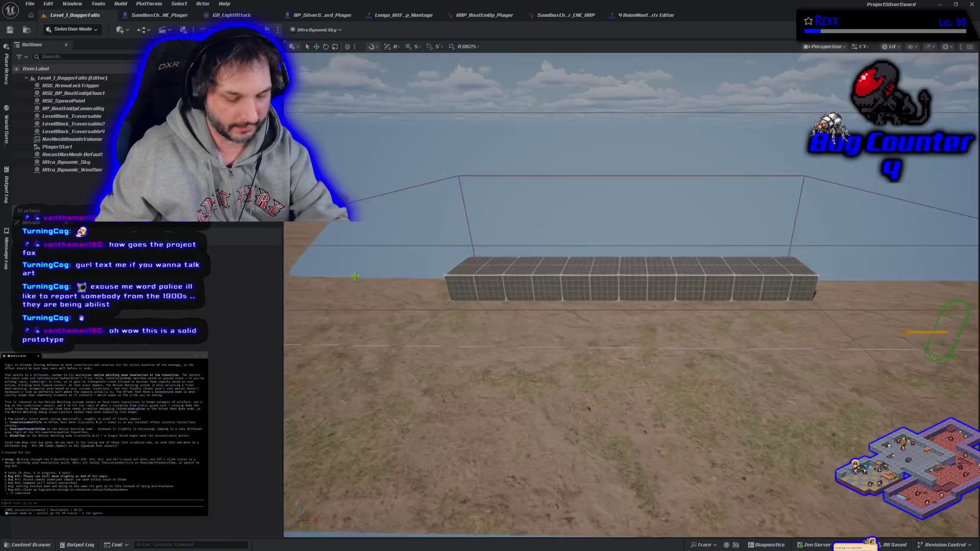
pyautogui.hotkey('alt', 'p')
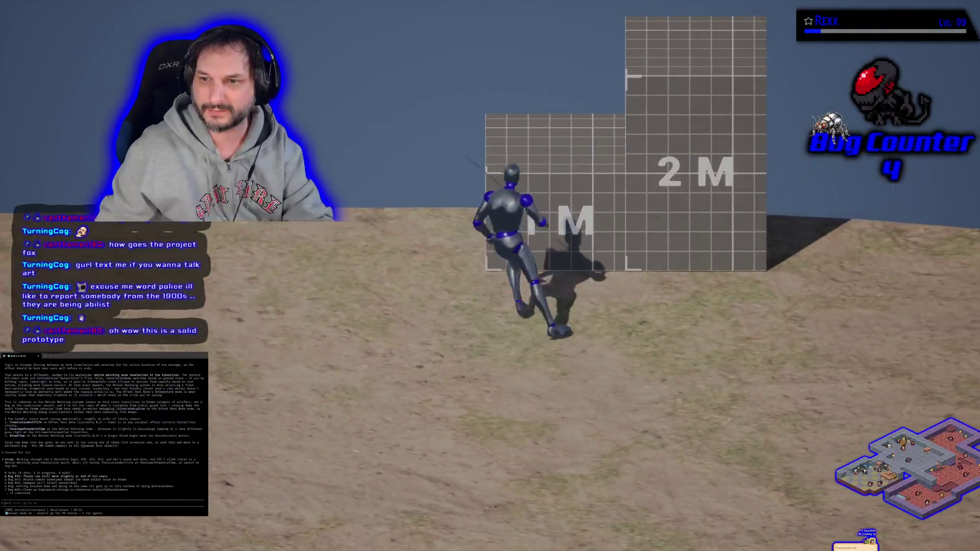
pyautogui.press('space')
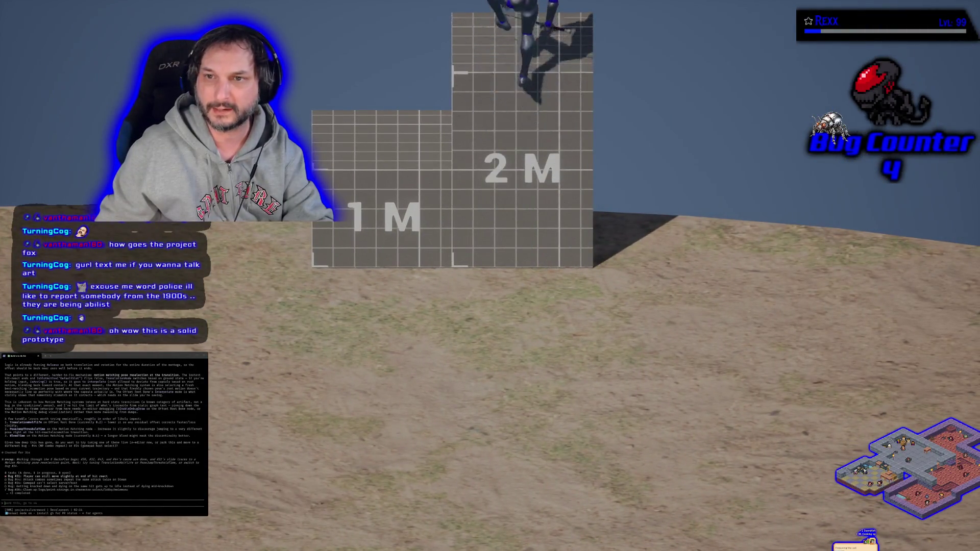
pyautogui.press('Escape')
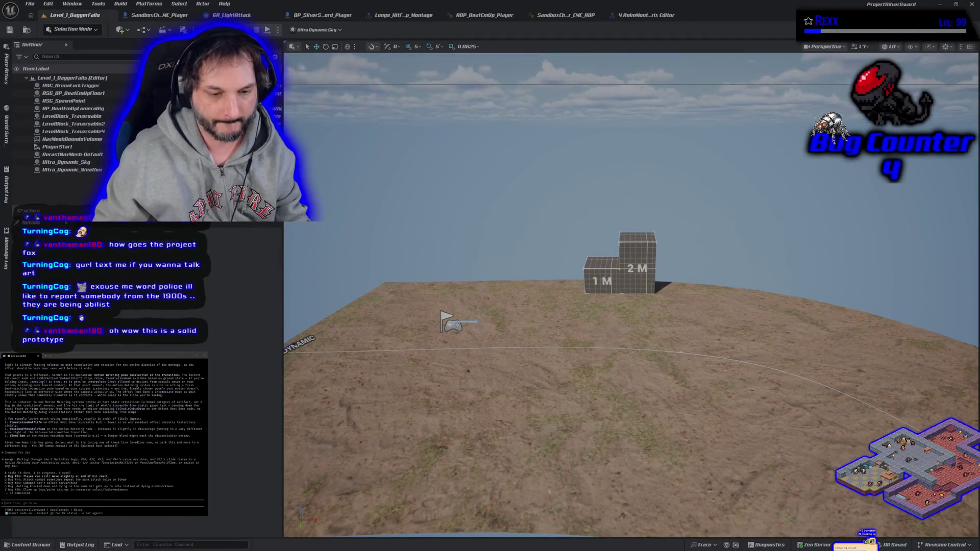
# Step: Open the L_MainMenu level from ASG_Content > Levels in the Content Drawer
pyautogui.click(28, 545)
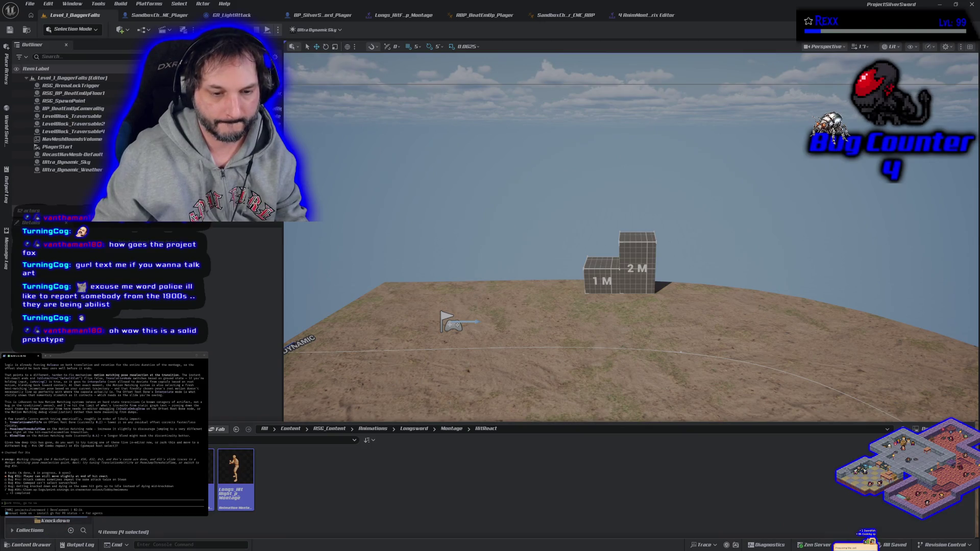
pyautogui.click(329, 429)
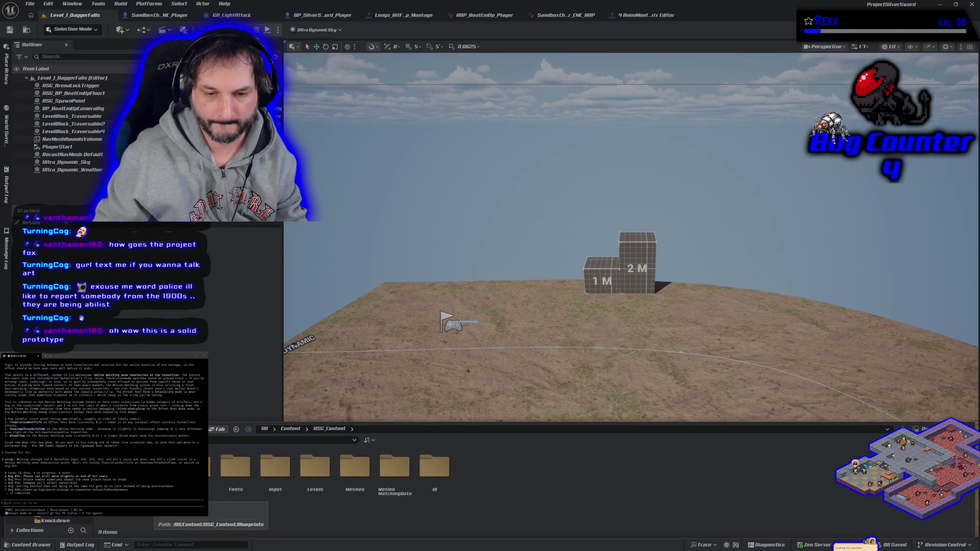
pyautogui.doubleClick(321, 485)
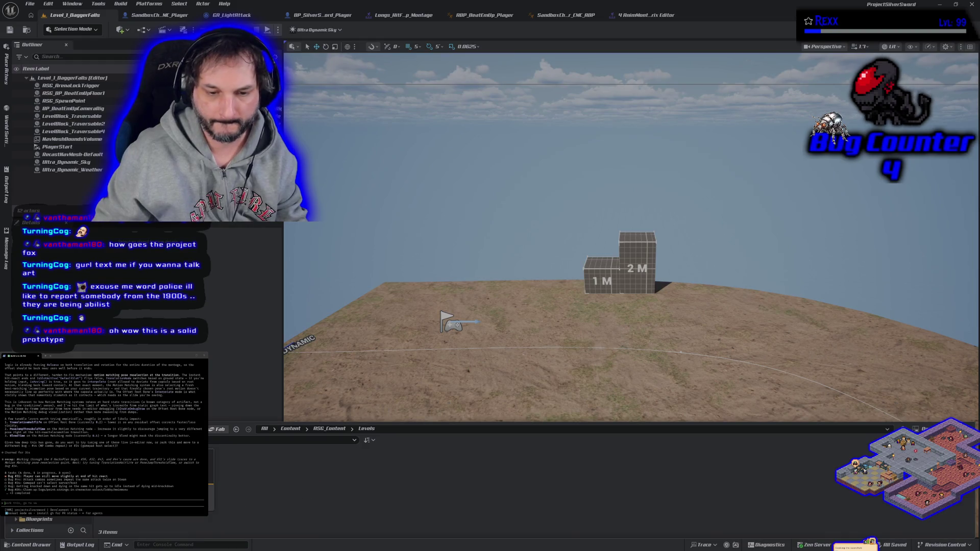
pyautogui.doubleClick(156, 470)
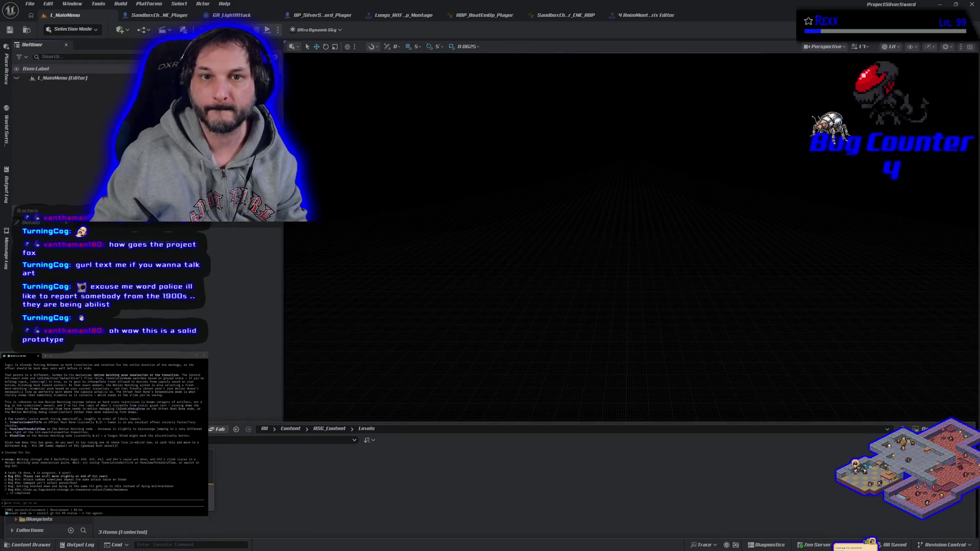
pyautogui.click(267, 30)
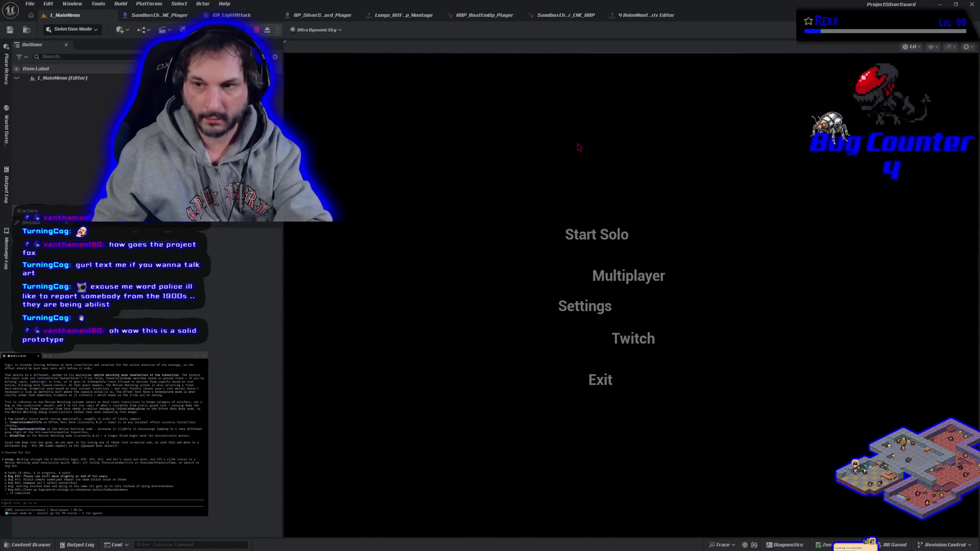
# Step: Choose Start Solo, cycle colours through Red, Green and Orange, then confirm Green
pyautogui.click(594, 240)
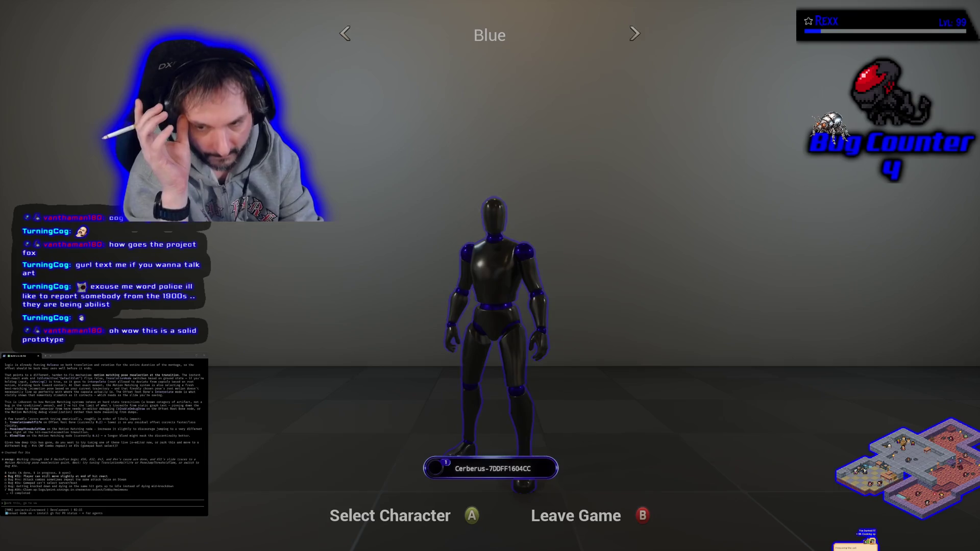
pyautogui.press('Right')
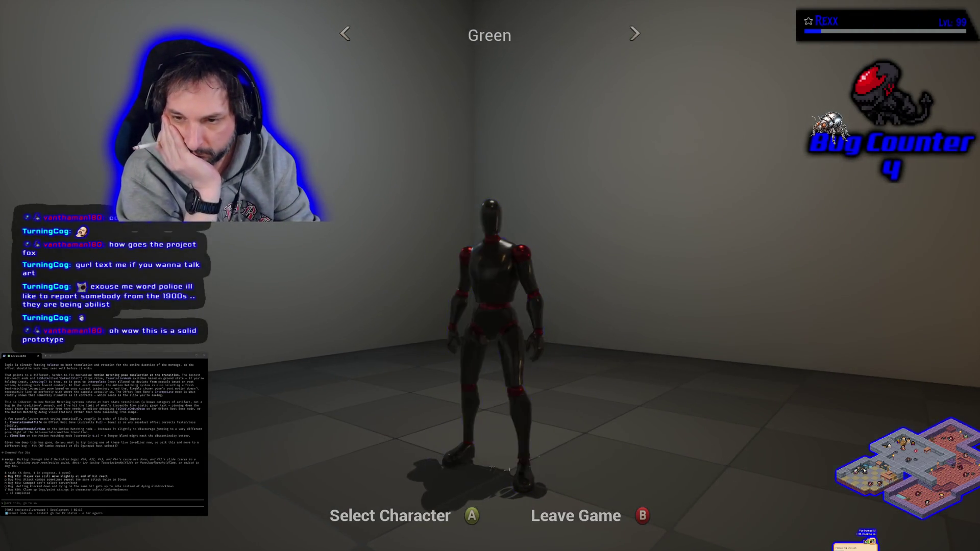
pyautogui.press('Right')
pyautogui.press('Right')
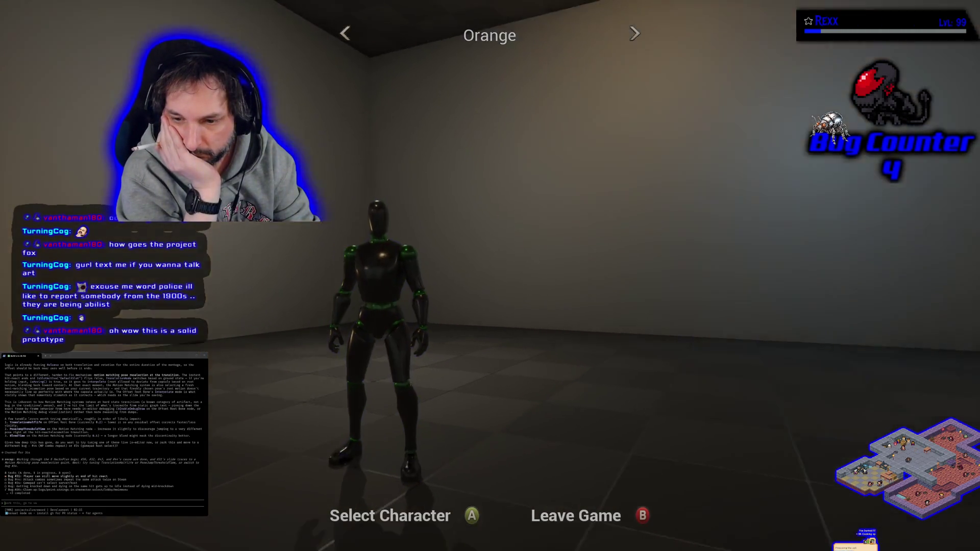
pyautogui.press('Right')
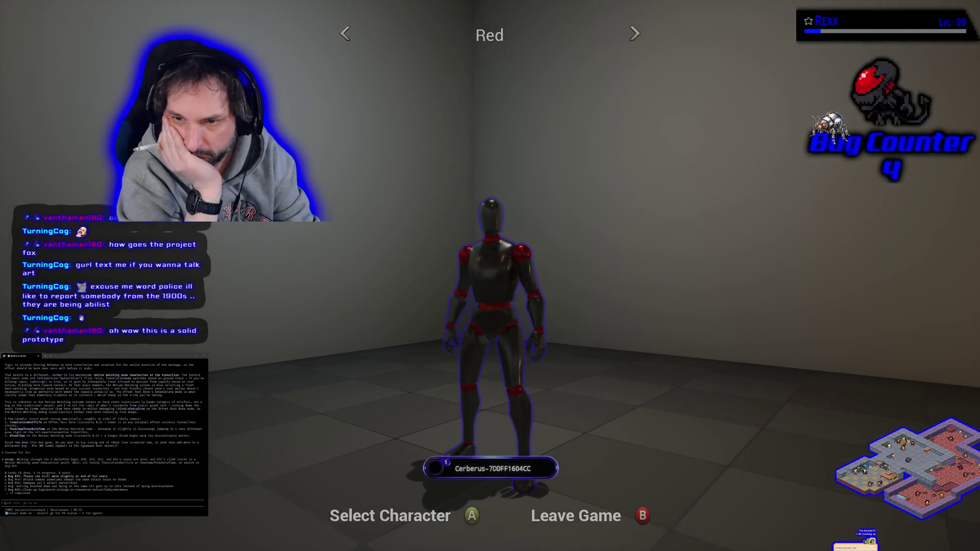
pyautogui.press('Right')
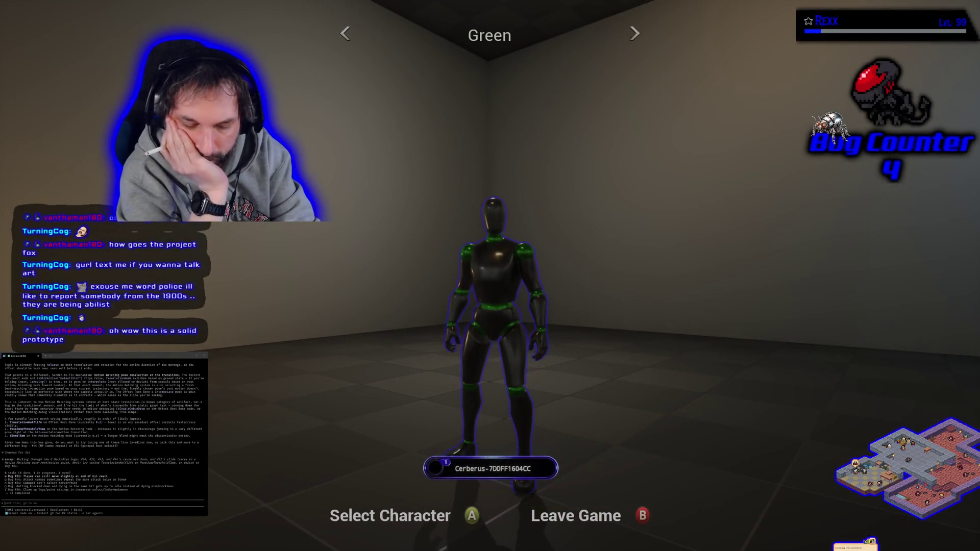
pyautogui.press('Return')
pyautogui.press('Return')
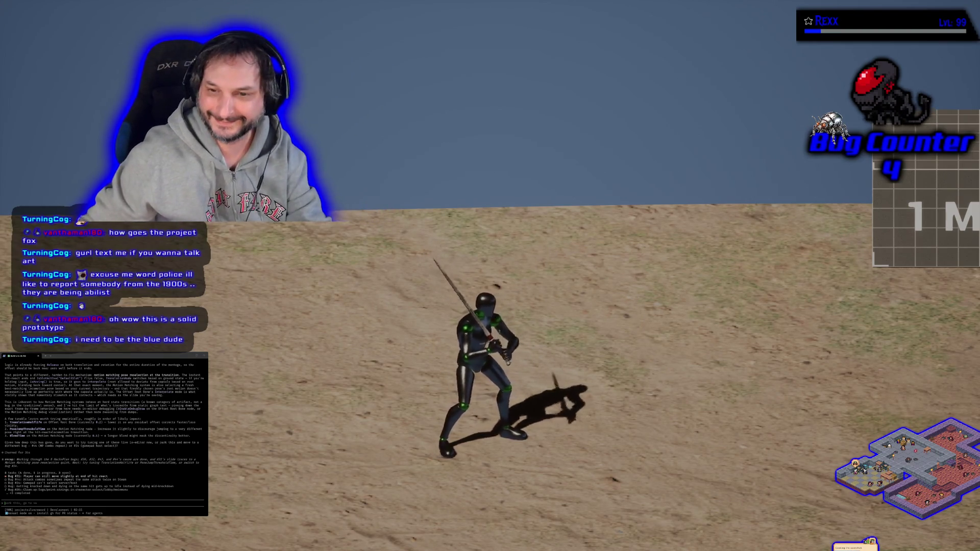
# Step: Run to the grid blocks, jump onto the 1M and 2M blocks, drop down and lunge with the sword
pyautogui.press('w')
pyautogui.press('space')
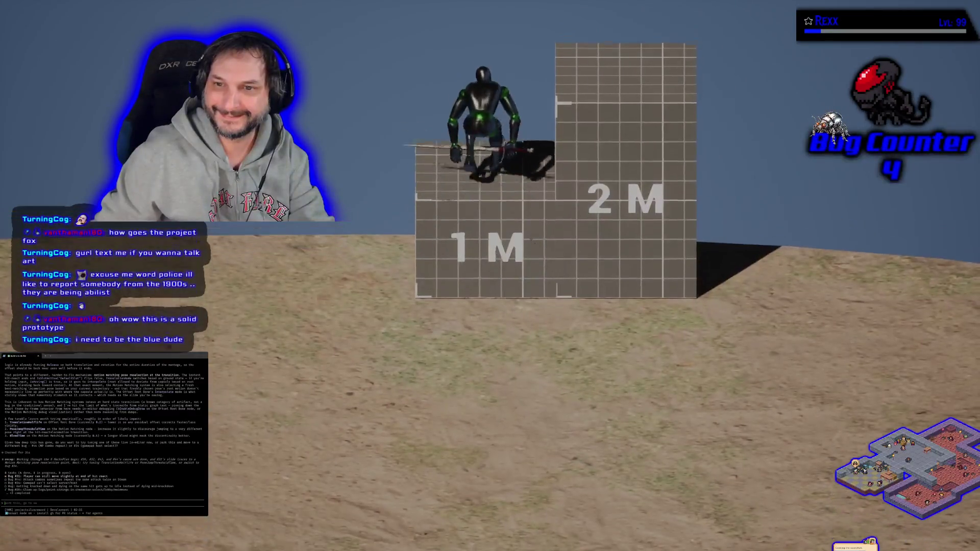
pyautogui.press('space')
pyautogui.press('space')
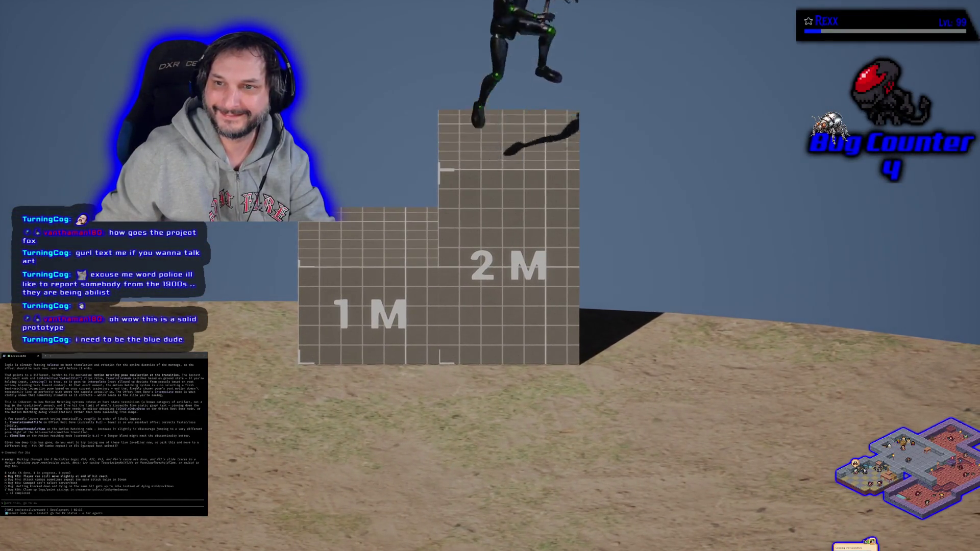
pyautogui.press('s')
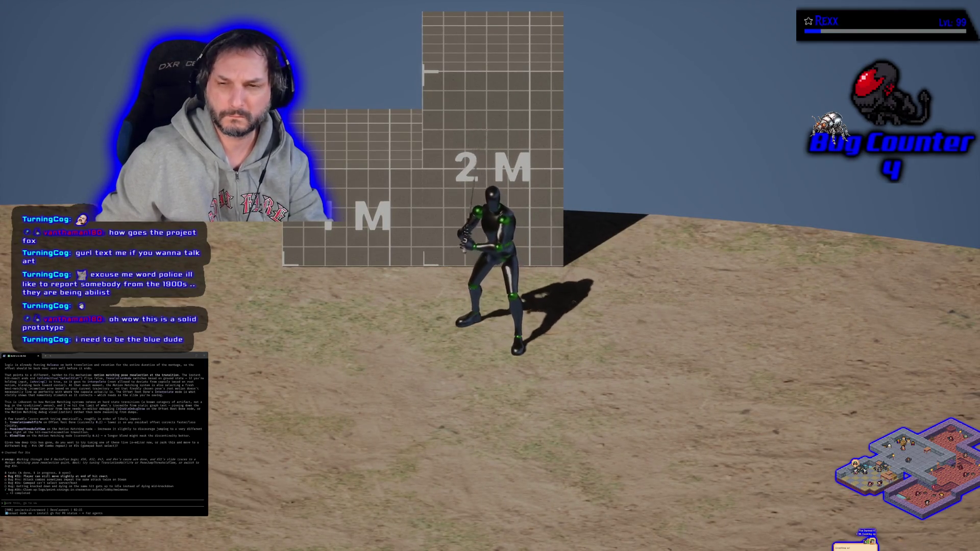
pyautogui.press('s')
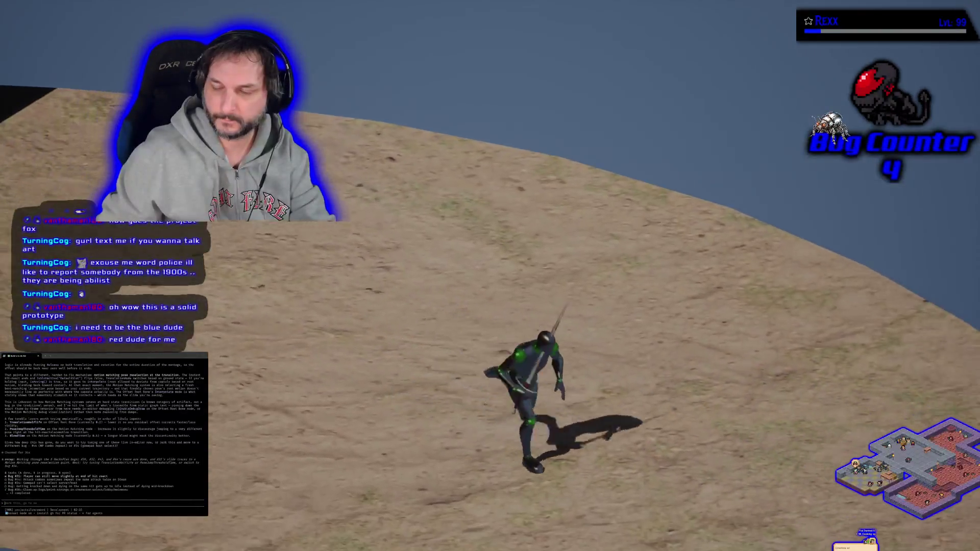
pyautogui.press('a')
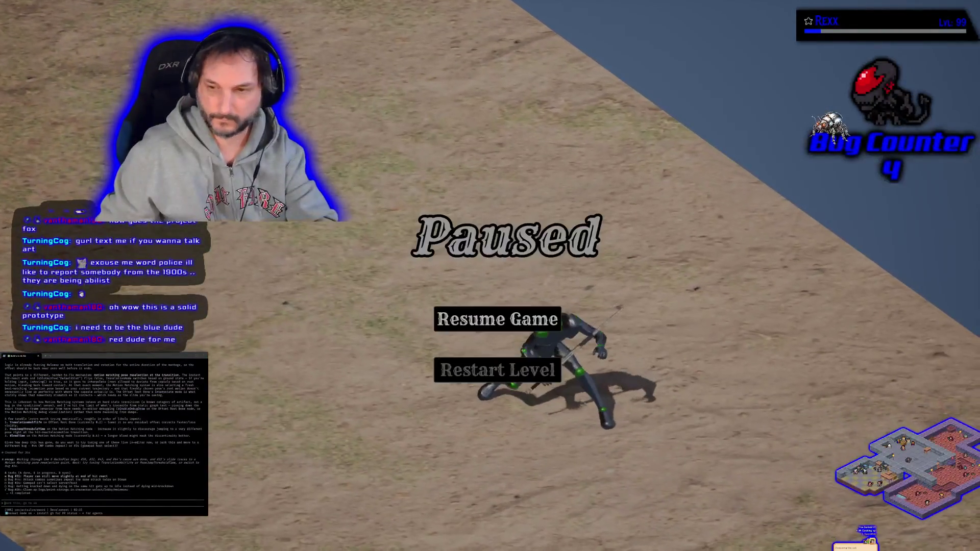
pyautogui.press('Escape')
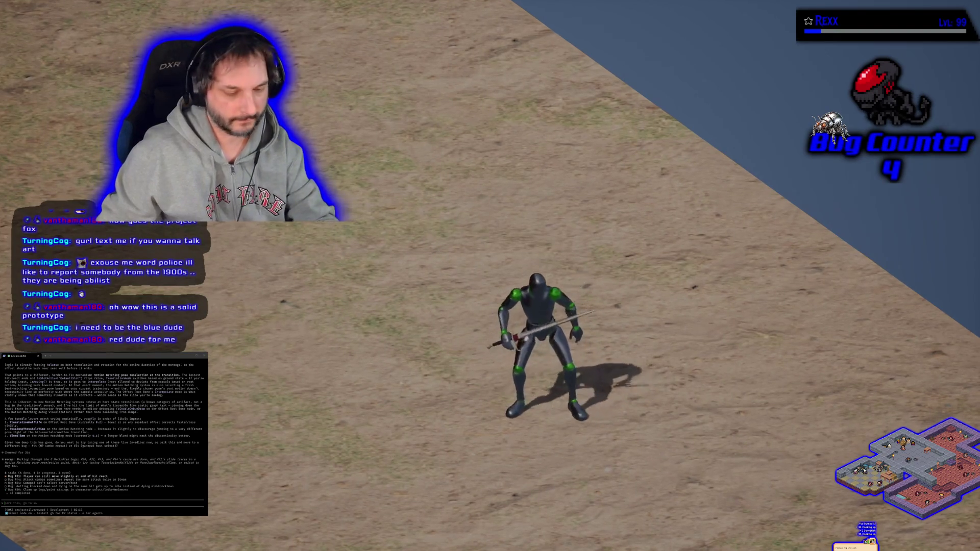
# Step: Run among and attack the white mannequins, then stop the play session
pyautogui.press('d')
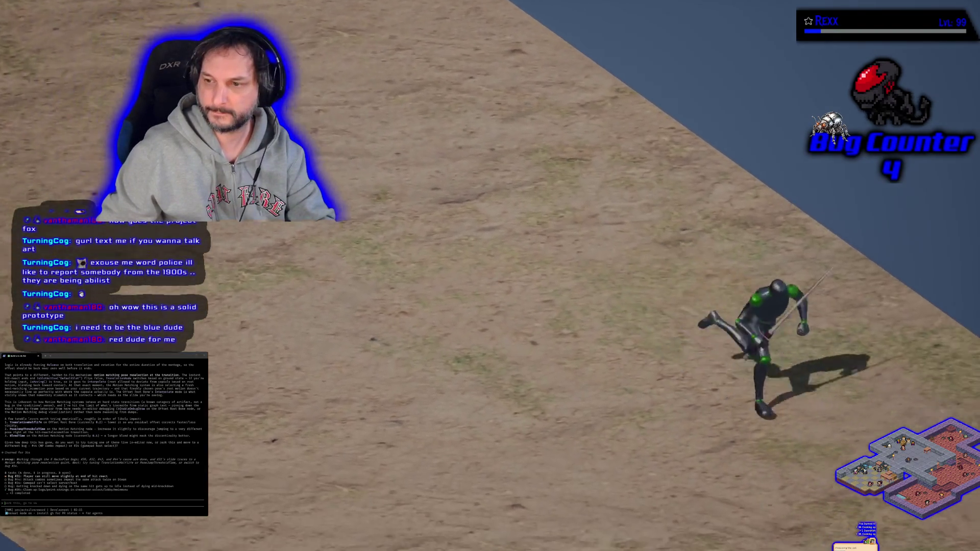
pyautogui.press('a')
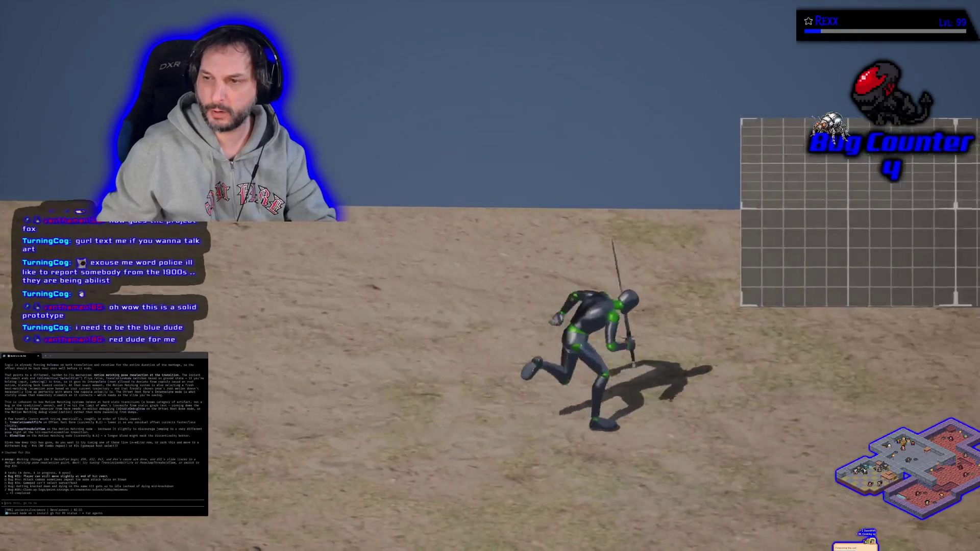
pyautogui.press('d')
pyautogui.press('a')
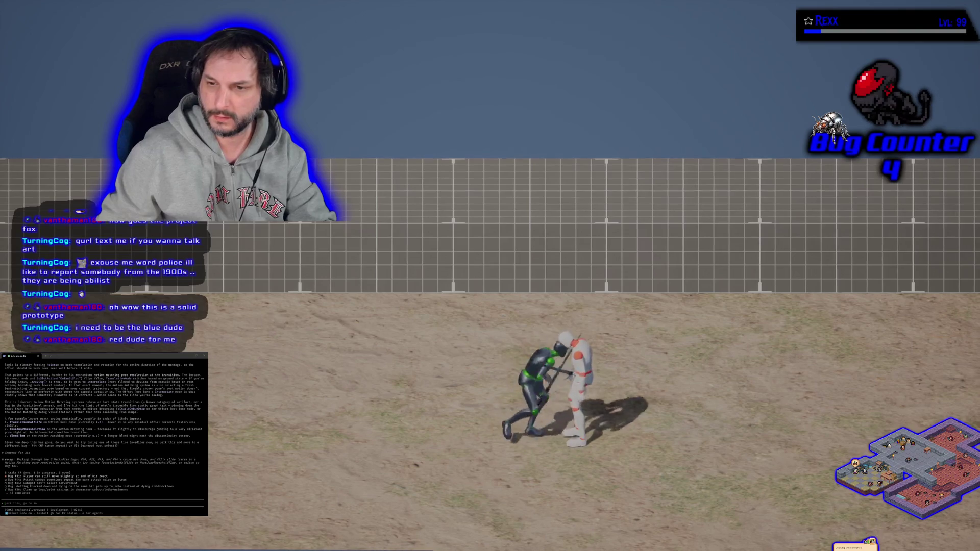
pyautogui.press('a')
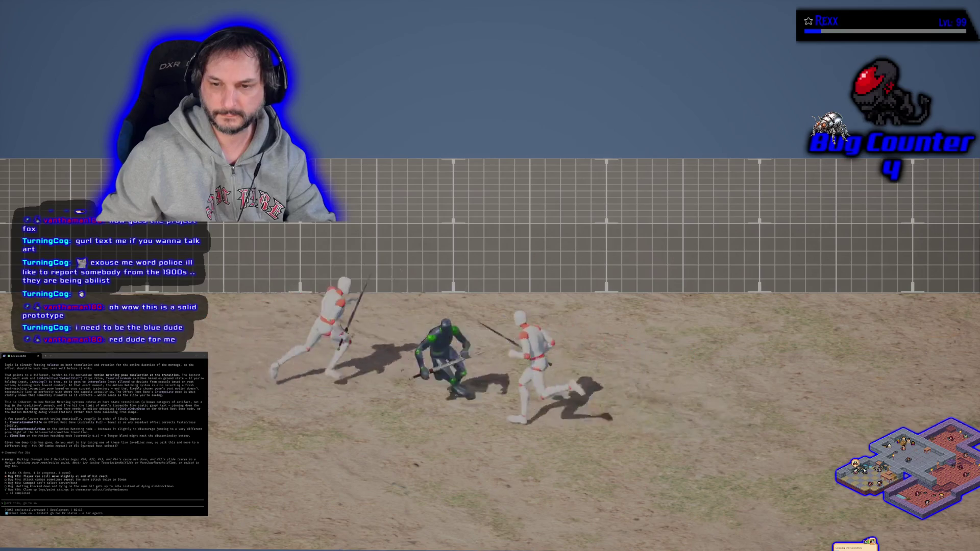
pyautogui.press('a')
pyautogui.press('d')
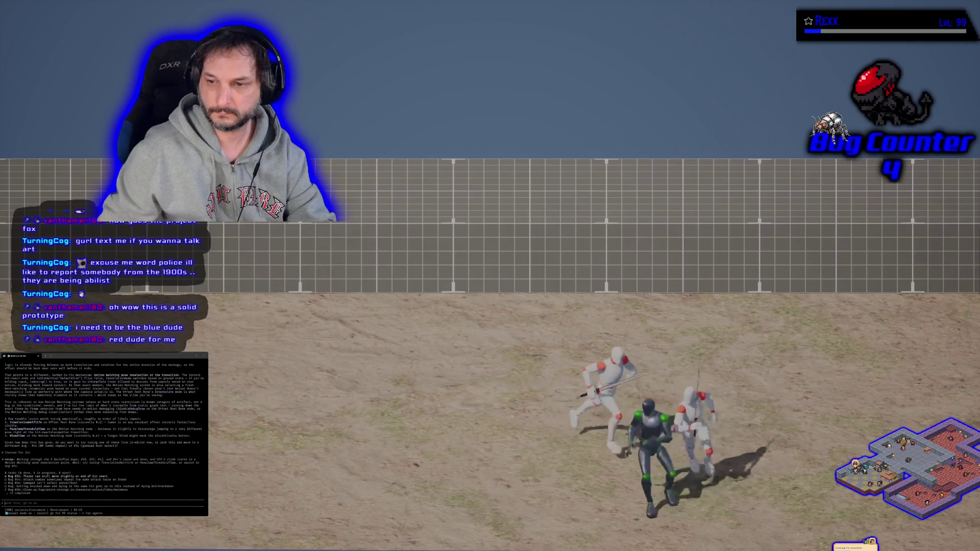
pyautogui.press('d')
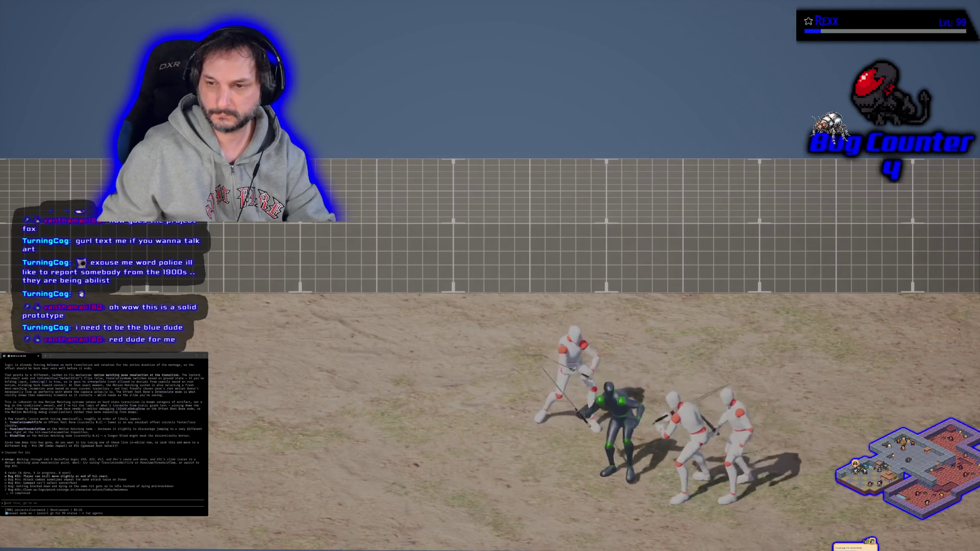
pyautogui.press('a')
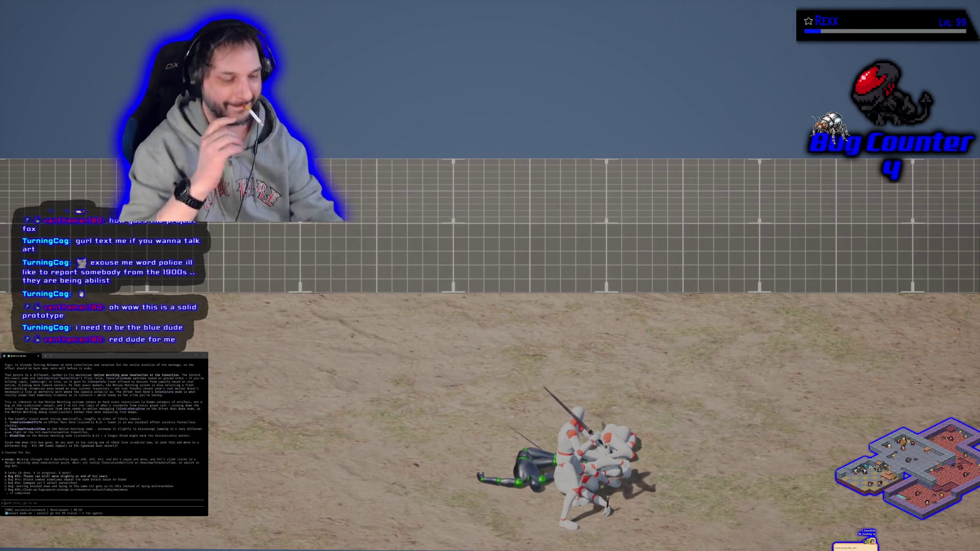
pyautogui.press('Escape')
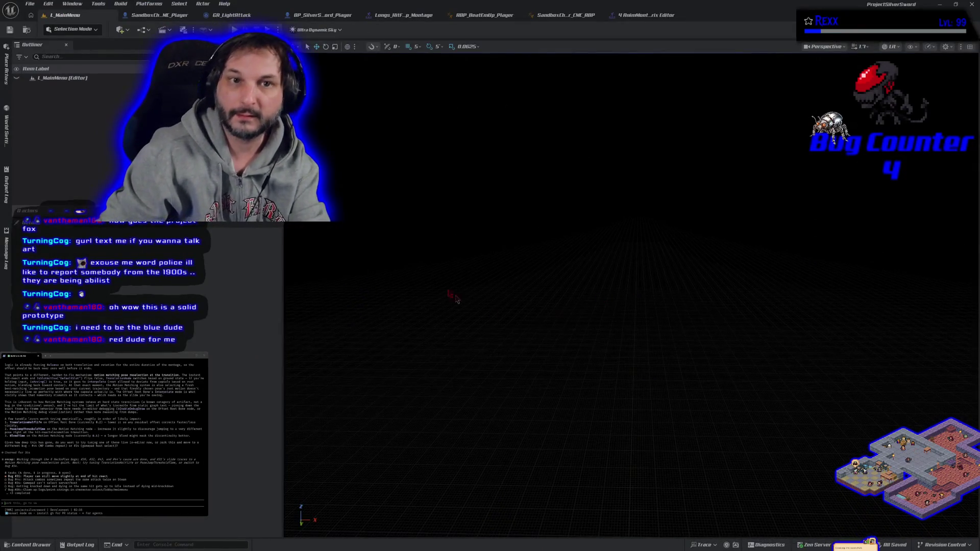
# Step: Switch back to the hit-react montages' property matrix showing Blend Out time 0.0
pyautogui.click(664, 16)
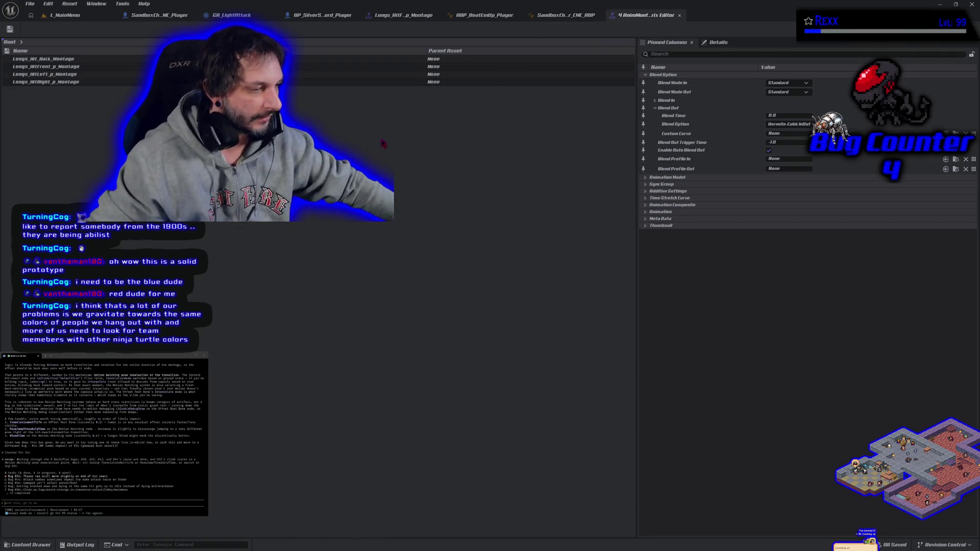
# Step: Play 'Hijack' from YouTube Music's Listen again list, then minimise the browser
pyautogui.hotkey('alt', 'Tab')
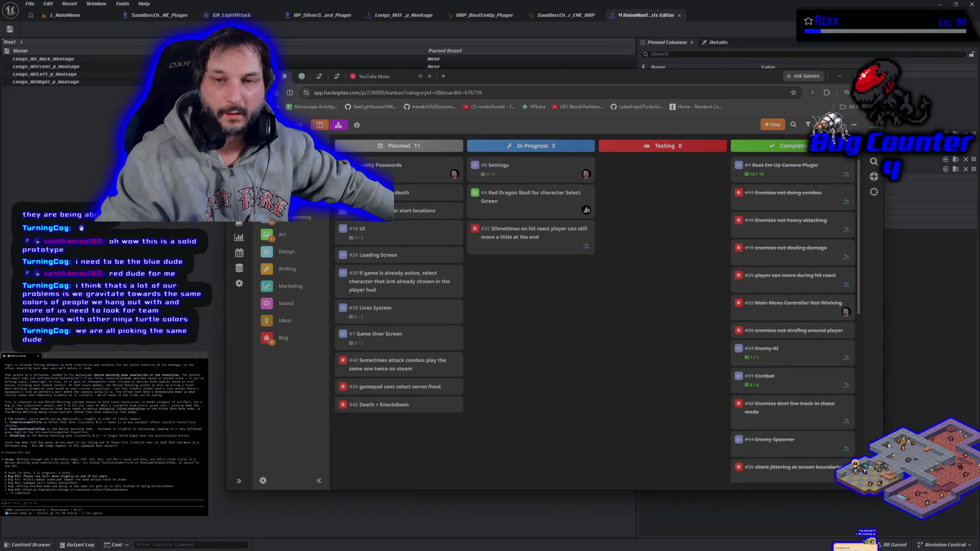
pyautogui.hotkey('ctrl', 'Tab')
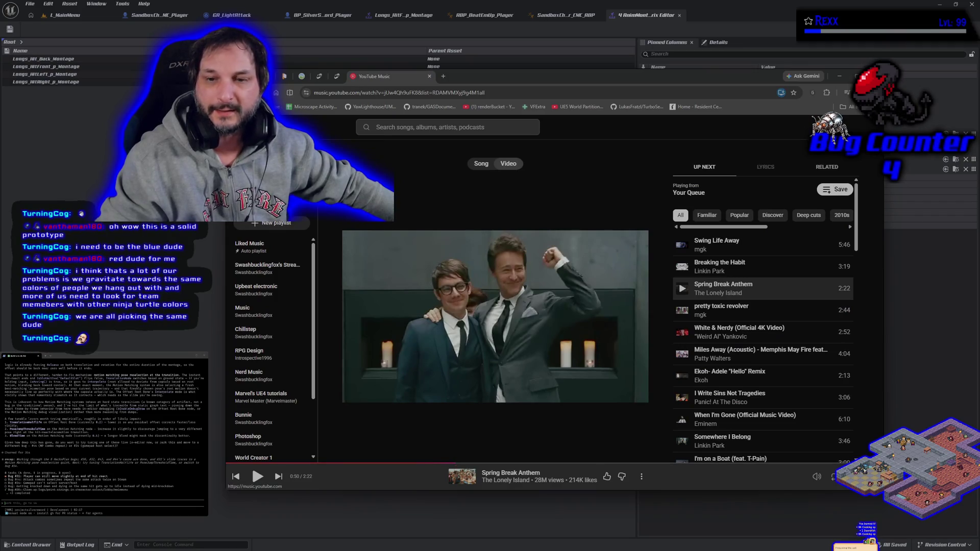
pyautogui.hotkey('alt', 'Left')
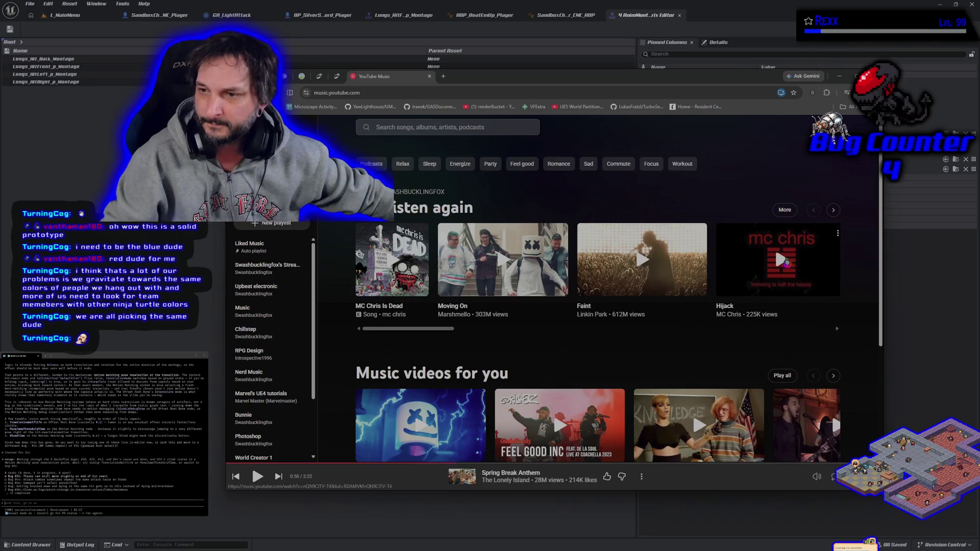
pyautogui.click(775, 254)
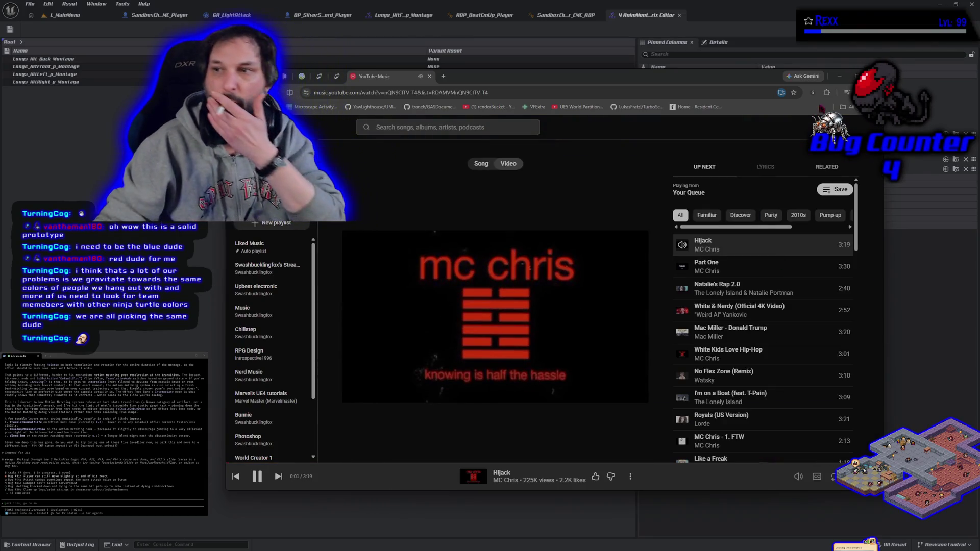
pyautogui.click(839, 76)
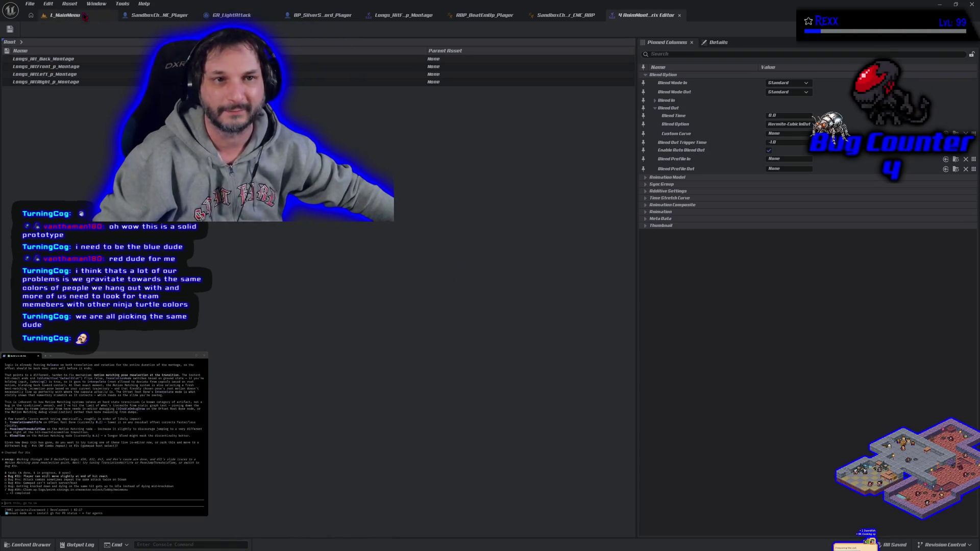
# Step: Open the SandboxCh_ME_Player Blueprint's EventGraph and zoom out
pyautogui.click(66, 15)
pyautogui.click(153, 15)
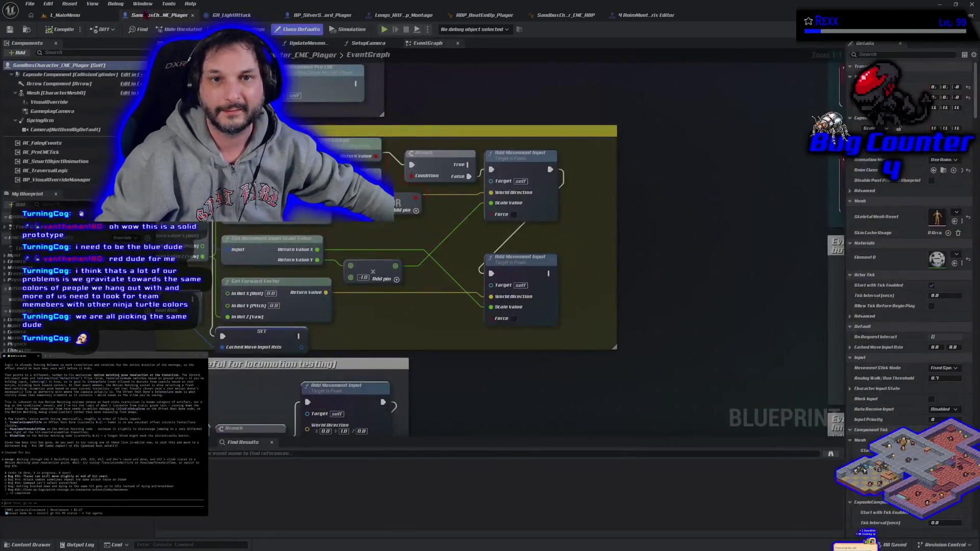
pyautogui.scroll(-4, 331, 278)
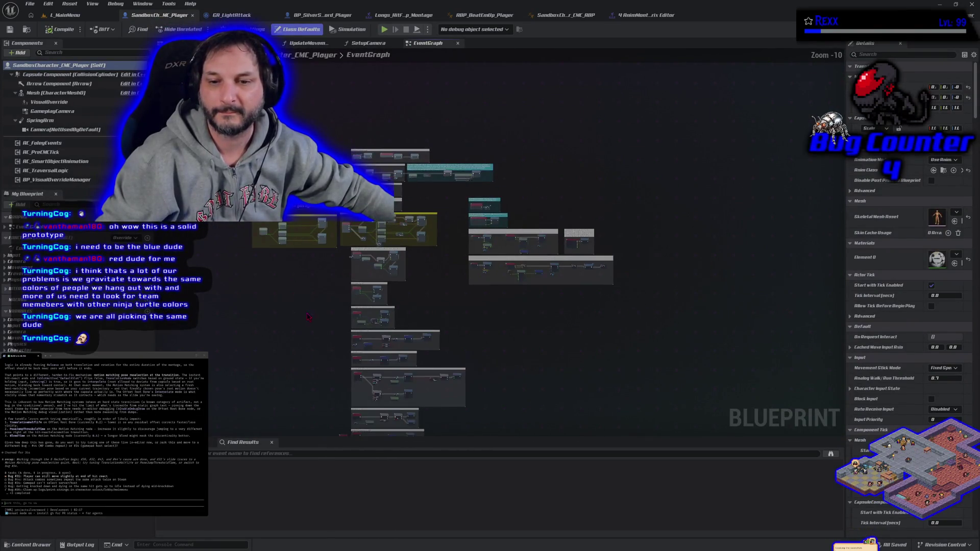
pyautogui.scroll(-1, 307, 250)
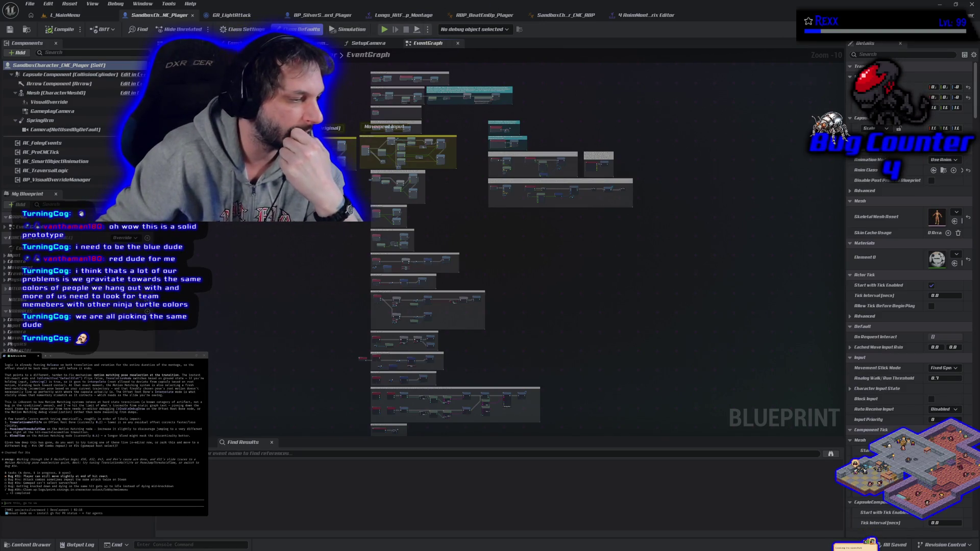
# Step: Bring up the browser's Fab page for the Medieval Tavern & Inn Environment
pyautogui.hotkey('alt', 'Tab')
pyautogui.hotkey('ctrl', 'Tab')
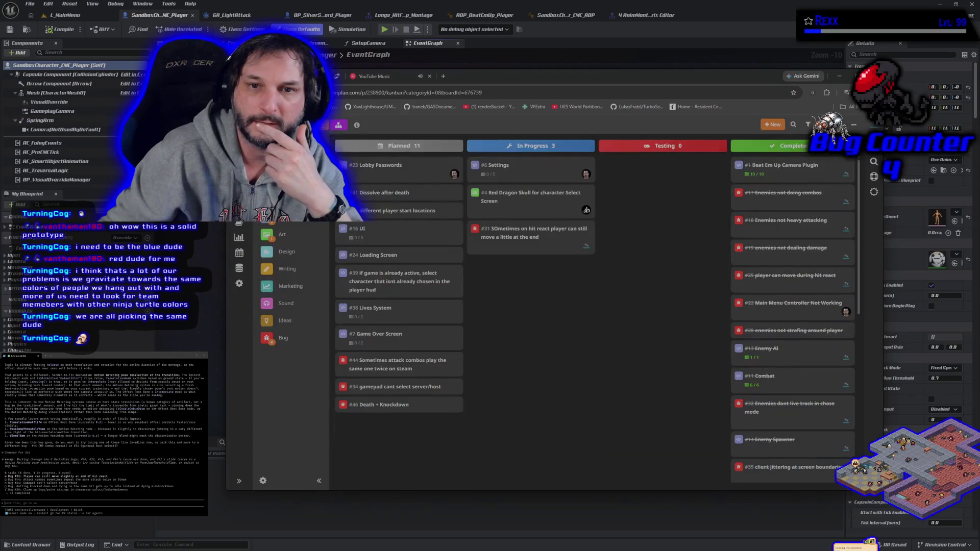
pyautogui.hotkey('ctrl', 'Tab')
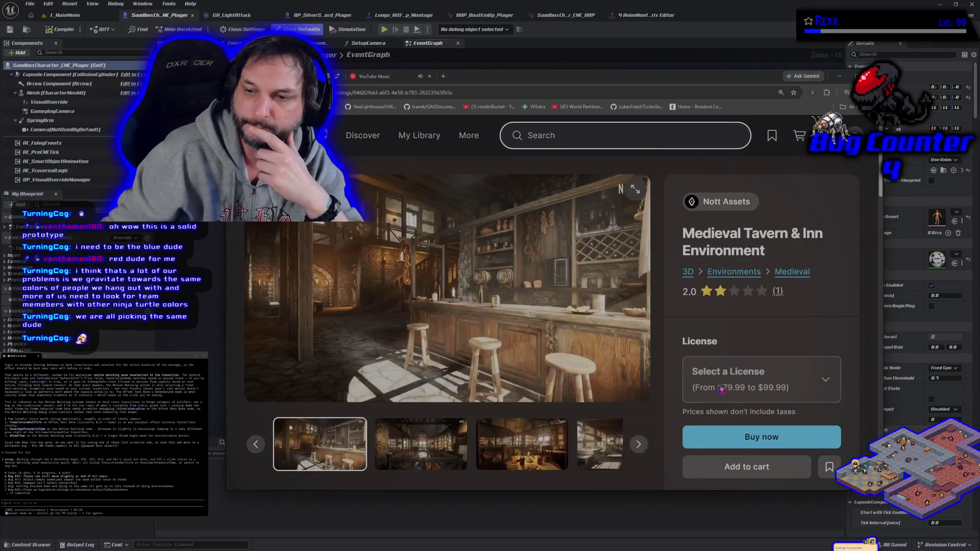
# Step: Enlarge the Medieval Tavern & Inn Environment gallery image, showing the lit bar with wooden stools
pyautogui.click(635, 190)
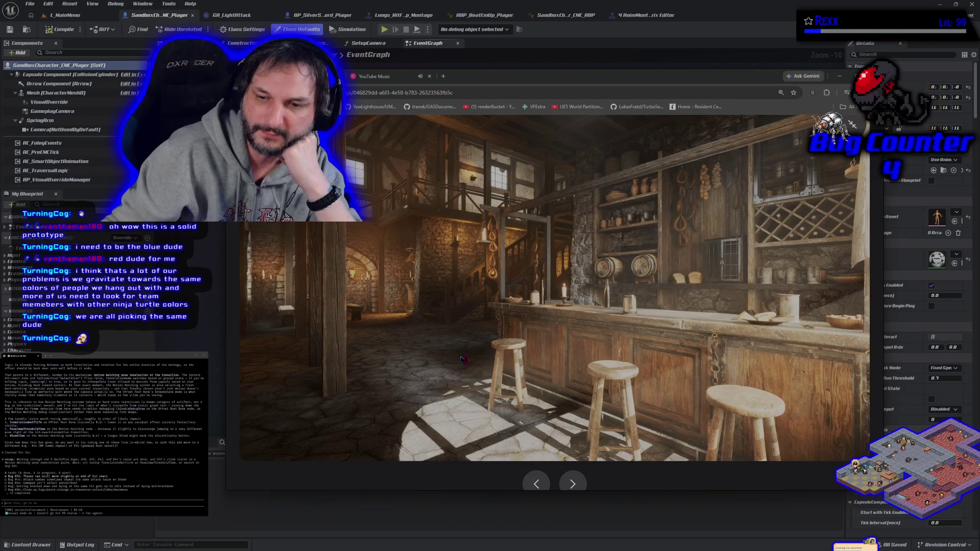
pyautogui.press('Escape')
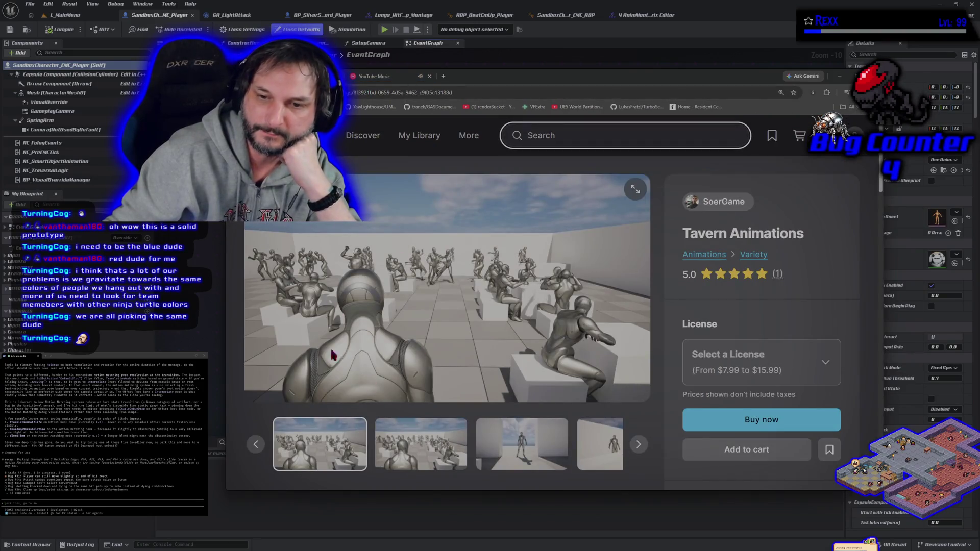
pyautogui.click(516, 345)
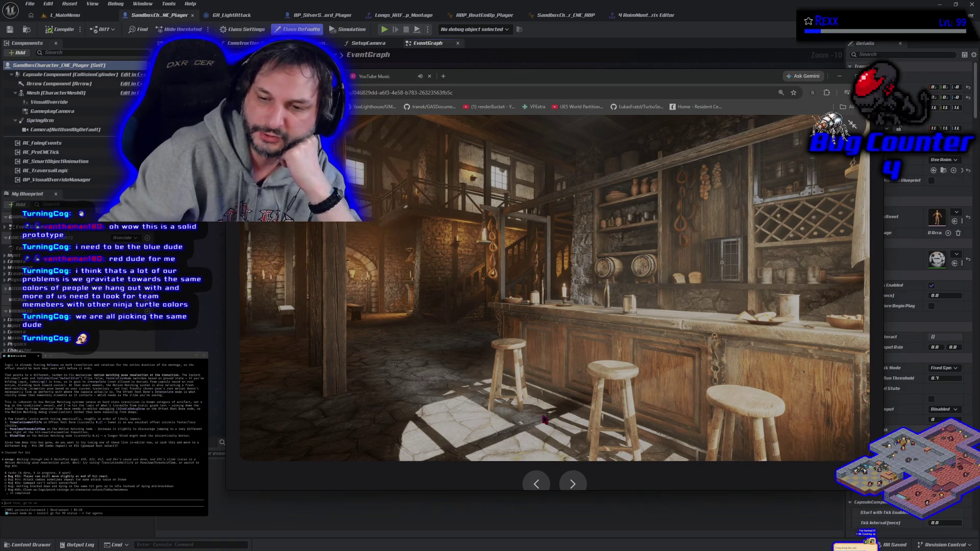
# Step: Check the YouTube Music queue, then return to the SandboxCharacter_CMC_Player Blueprint EventGraph
pyautogui.click(399, 83)
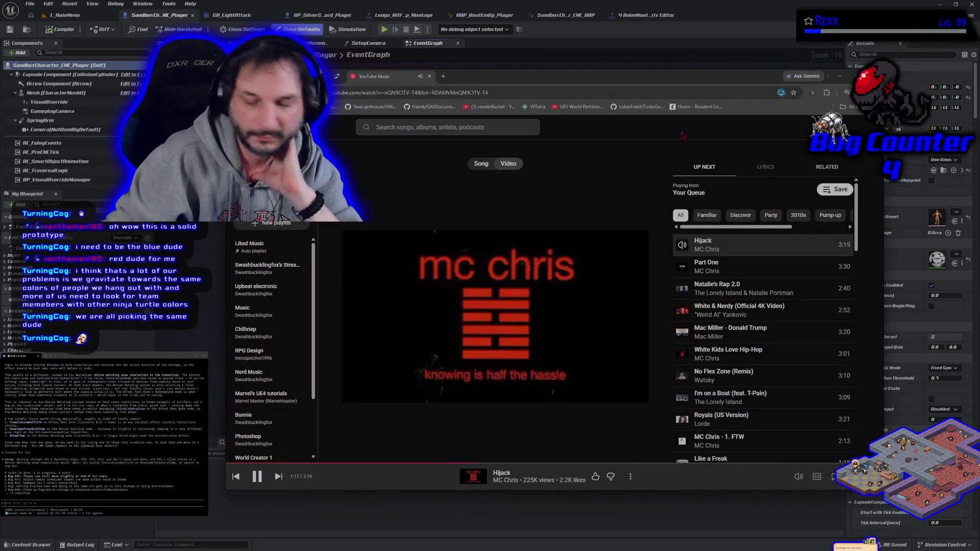
pyautogui.hotkey('alt', 'Tab')
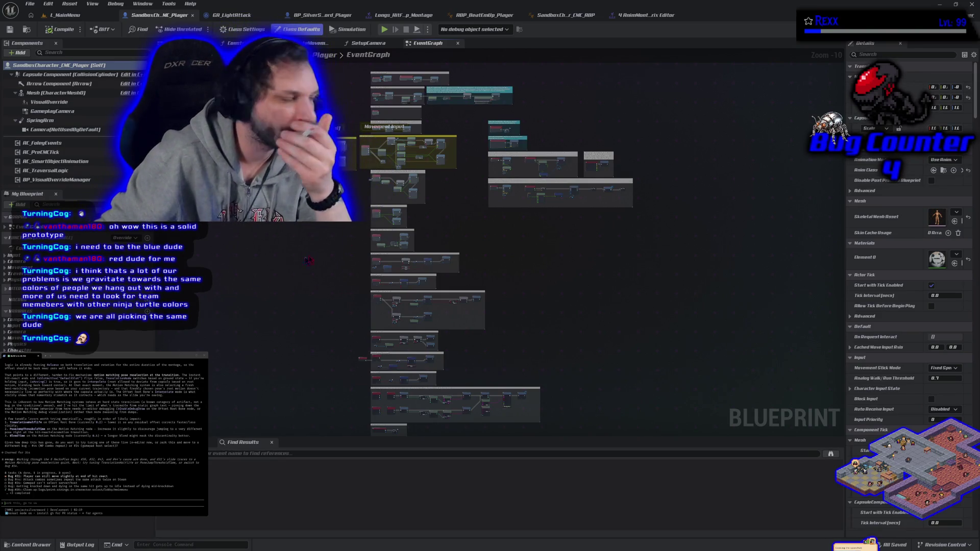
# Step: Give the four Longs hit montages a new Blend Out time, save all, and go back to L_MainMenu
pyautogui.click(401, 15)
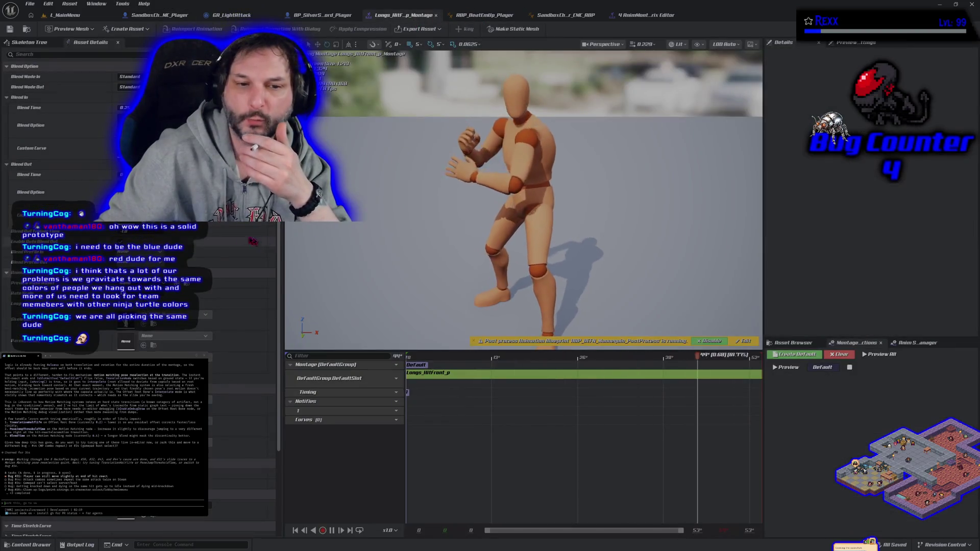
pyautogui.click(643, 15)
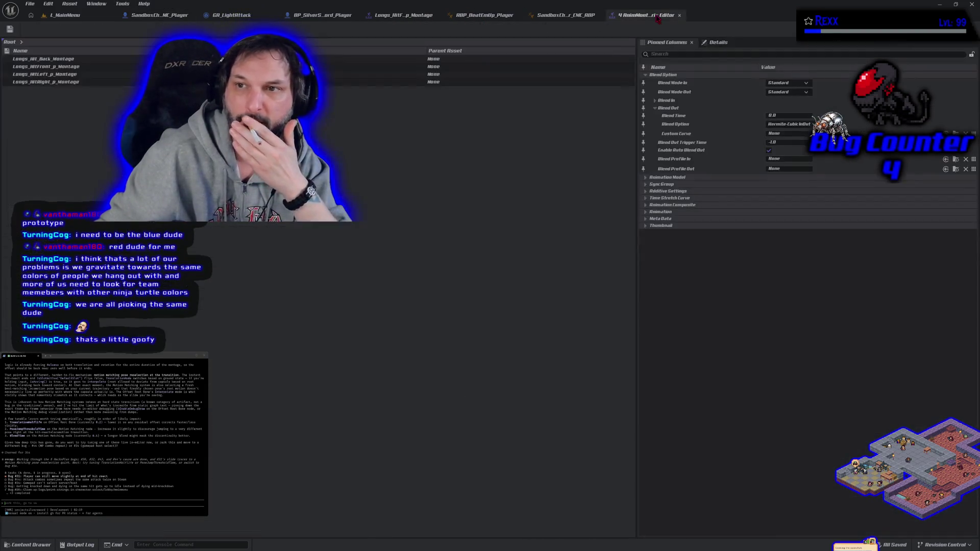
pyautogui.press('Return')
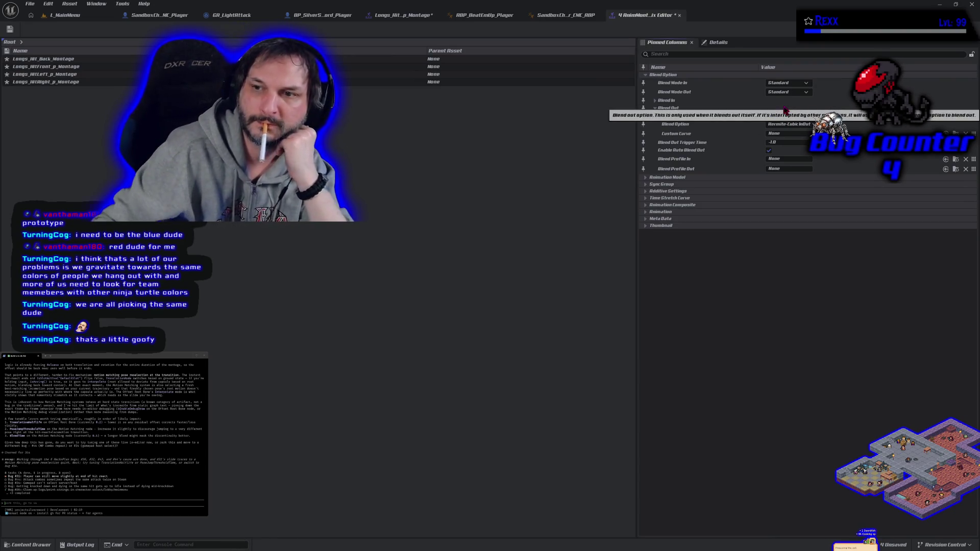
pyautogui.click(10, 29)
pyautogui.click(64, 16)
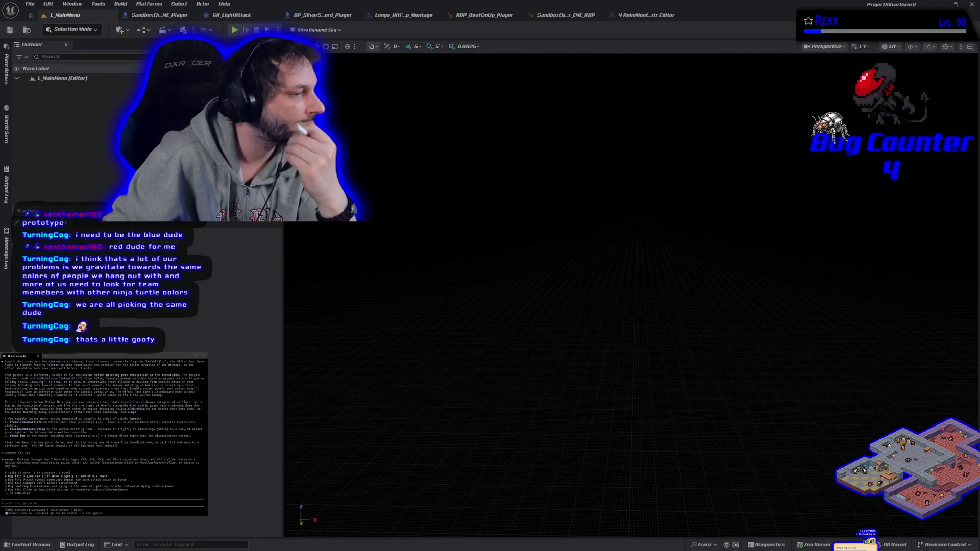
# Step: Ask the coding assistant whether motion matching causes the problem, then switch to the HacknPlan board
pyautogui.scroll(5, 102, 414)
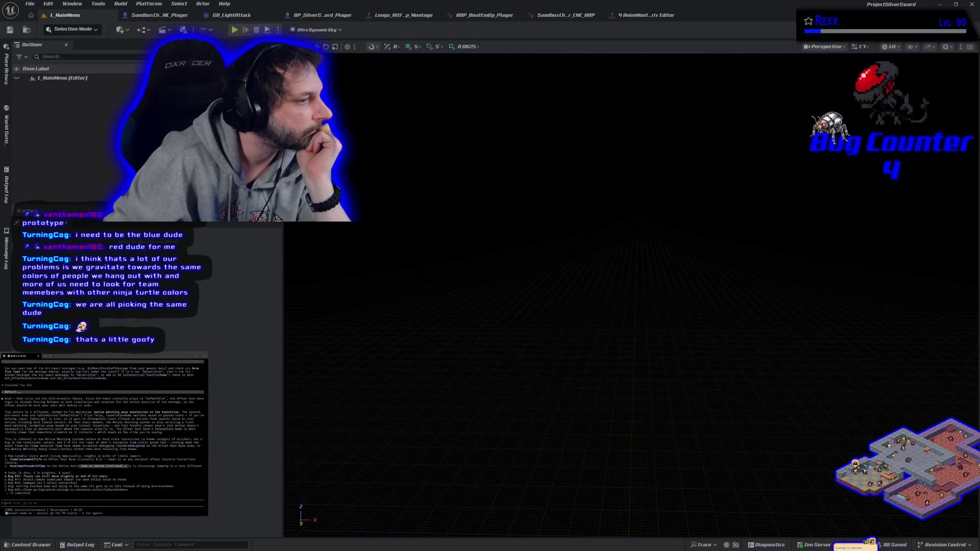
pyautogui.scroll(-3, 103, 414)
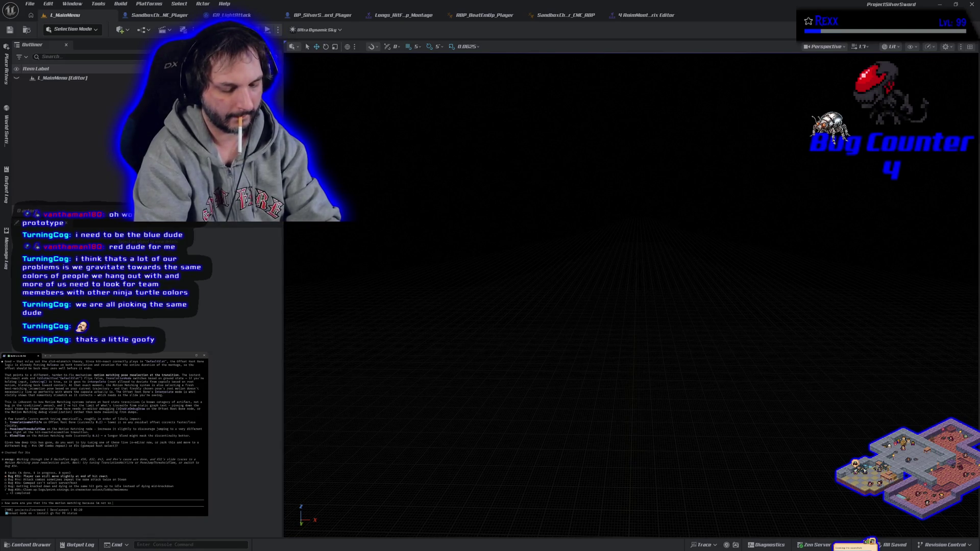
pyautogui.press('Return')
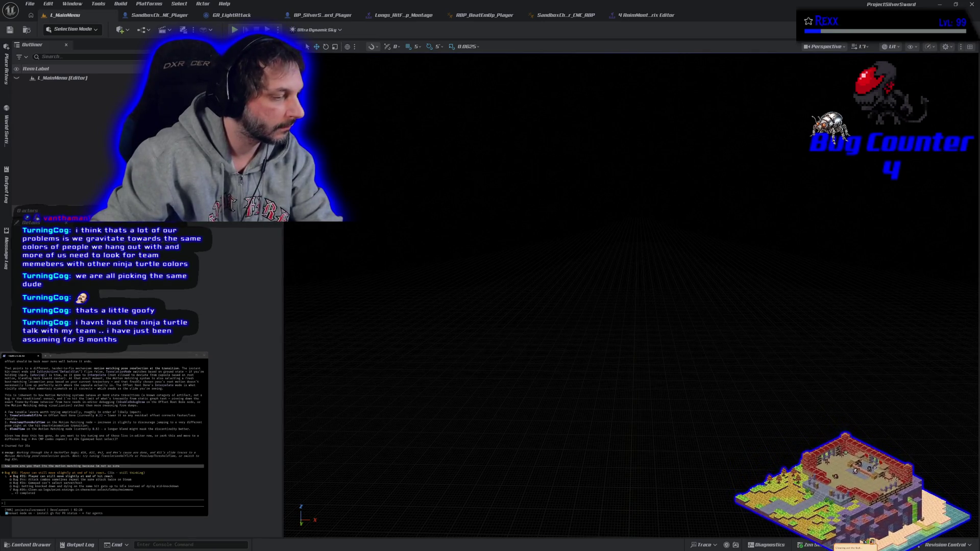
pyautogui.hotkey('alt', 'Tab')
pyautogui.hotkey('ctrl', 'shift', 'Tab')
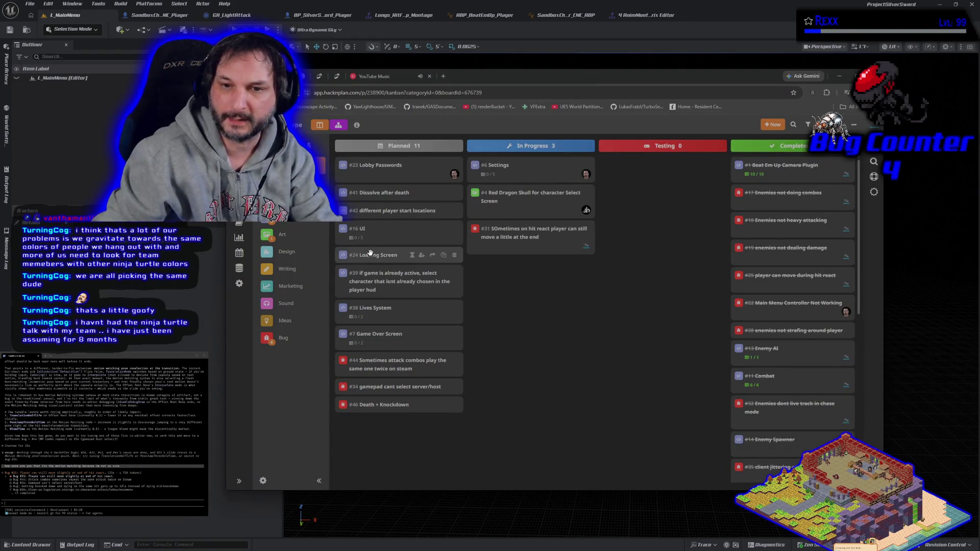
pyautogui.click(357, 230)
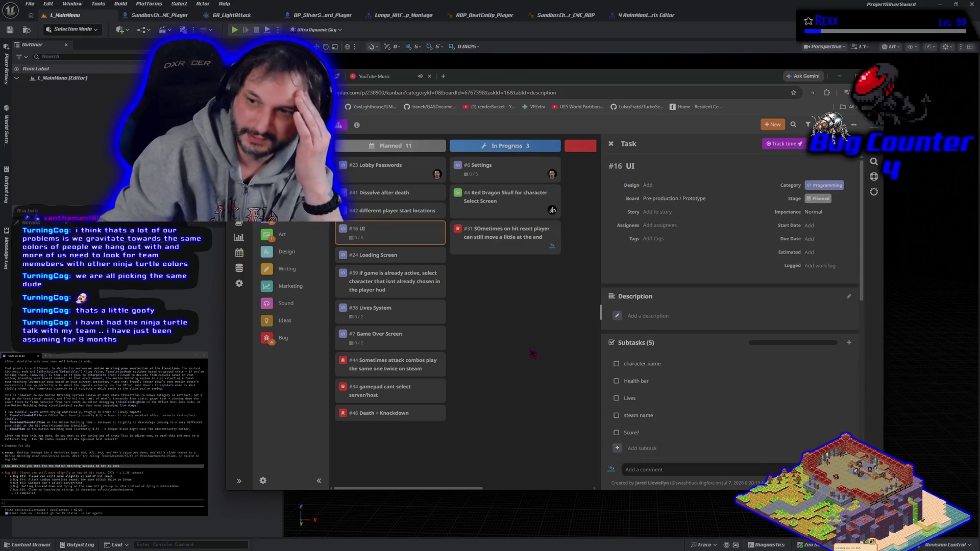
pyautogui.press('Escape')
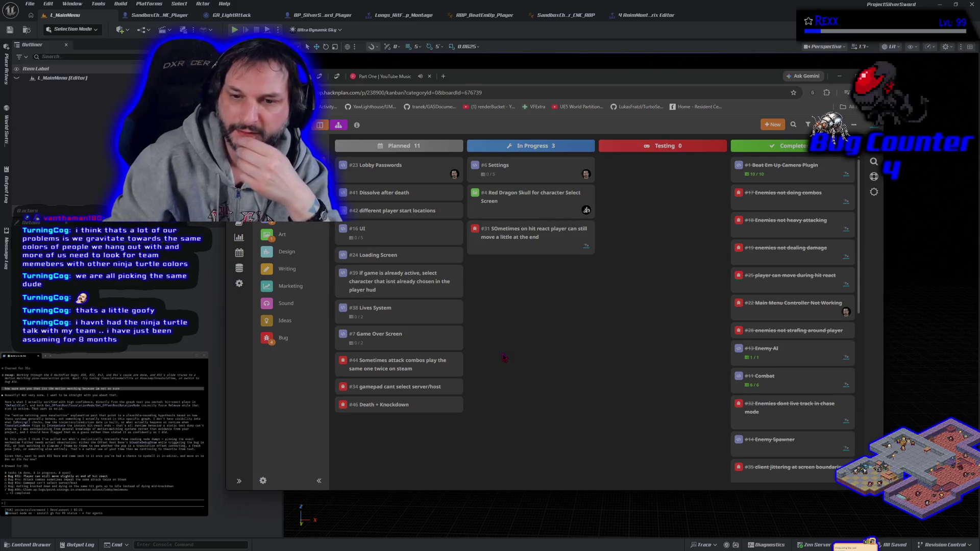
pyautogui.click(443, 387)
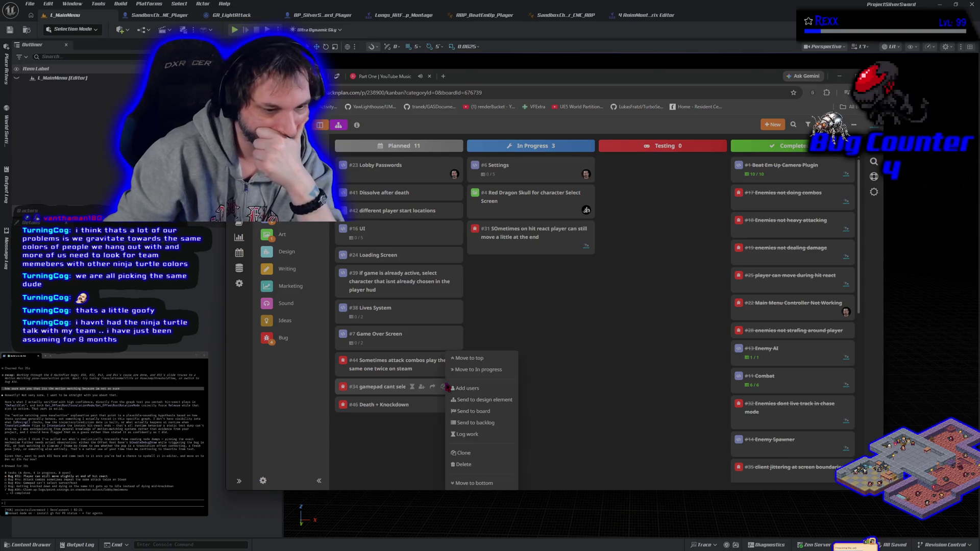
# Step: Dismiss card #34's context menu and switch back to Unreal's L_MainMenu level
pyautogui.click(529, 320)
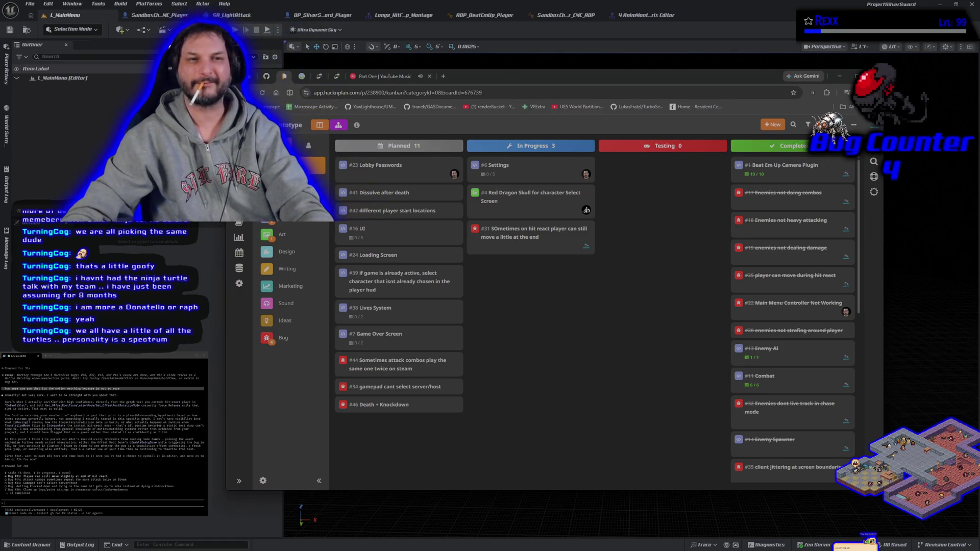
pyautogui.click(91, 19)
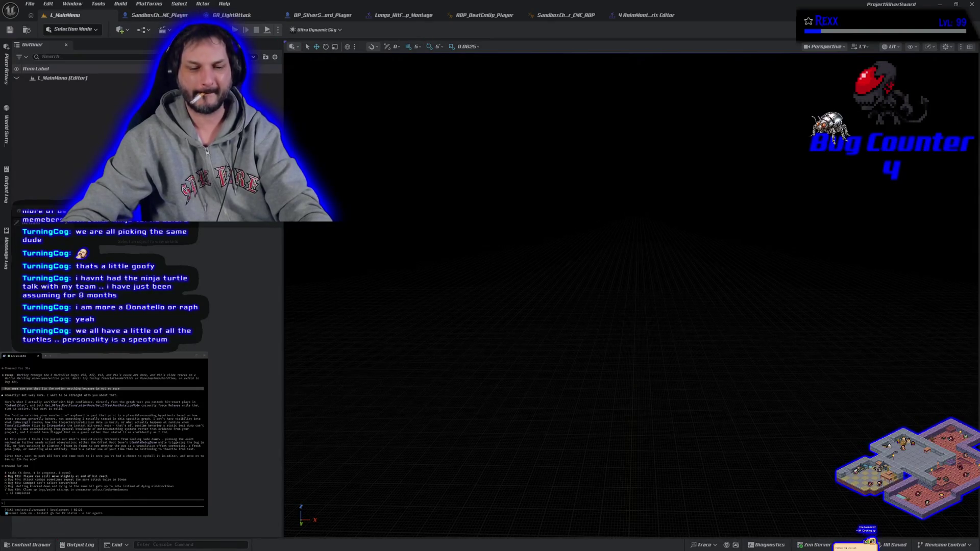
# Step: Open Level_1_DaggerFalls from the Levels folder and start Play-In-Editor
pyautogui.click(35, 546)
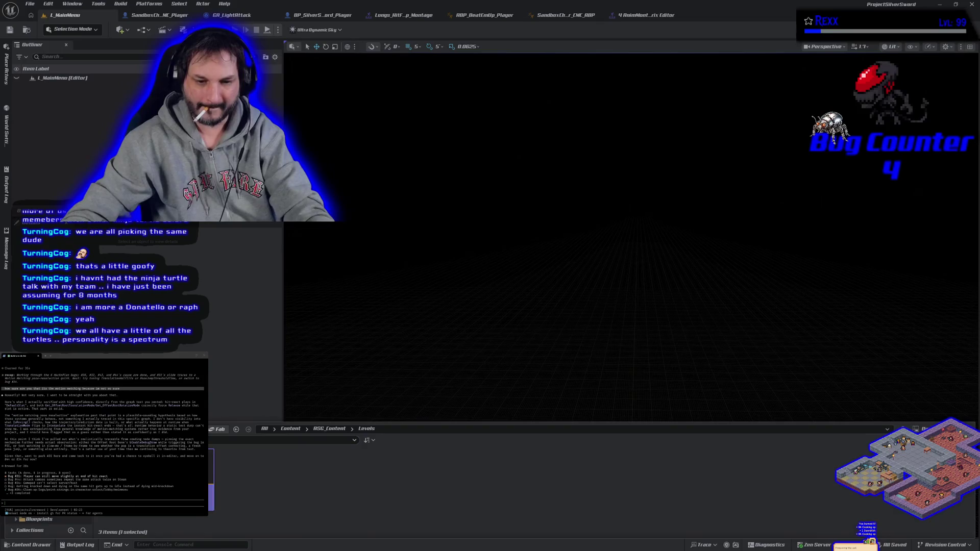
pyautogui.doubleClick(211, 478)
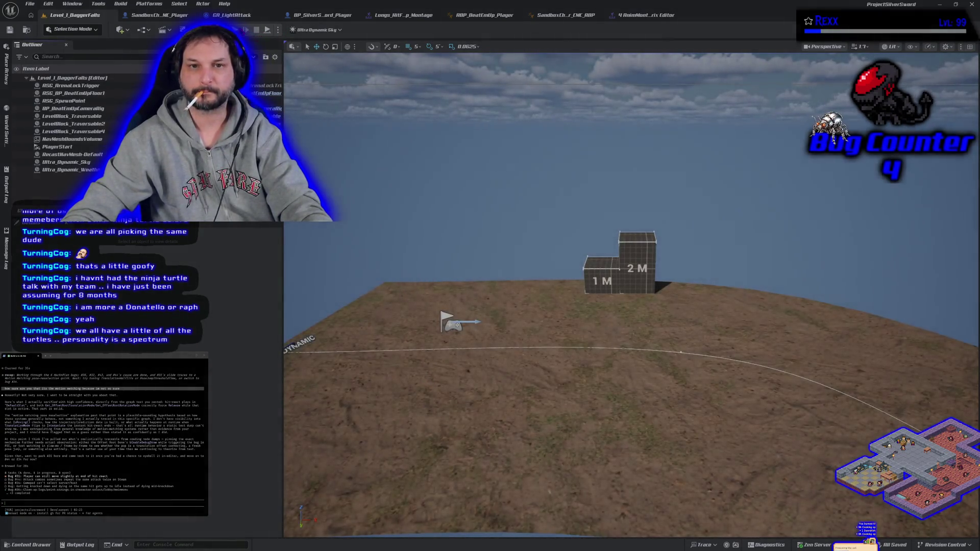
pyautogui.click(267, 30)
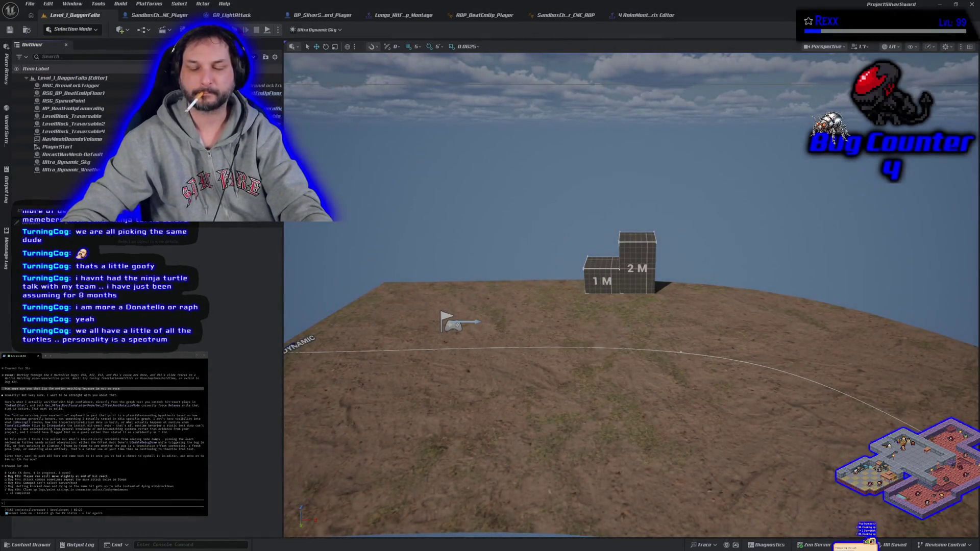
# Step: Run the character around the dirt floor and grid wall with WASD, then stop the session
pyautogui.press('s')
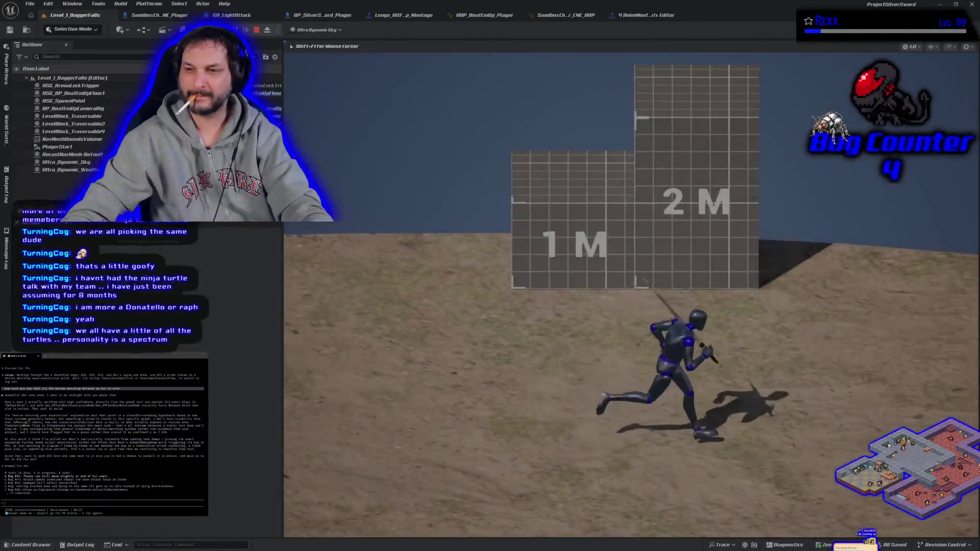
pyautogui.press('d')
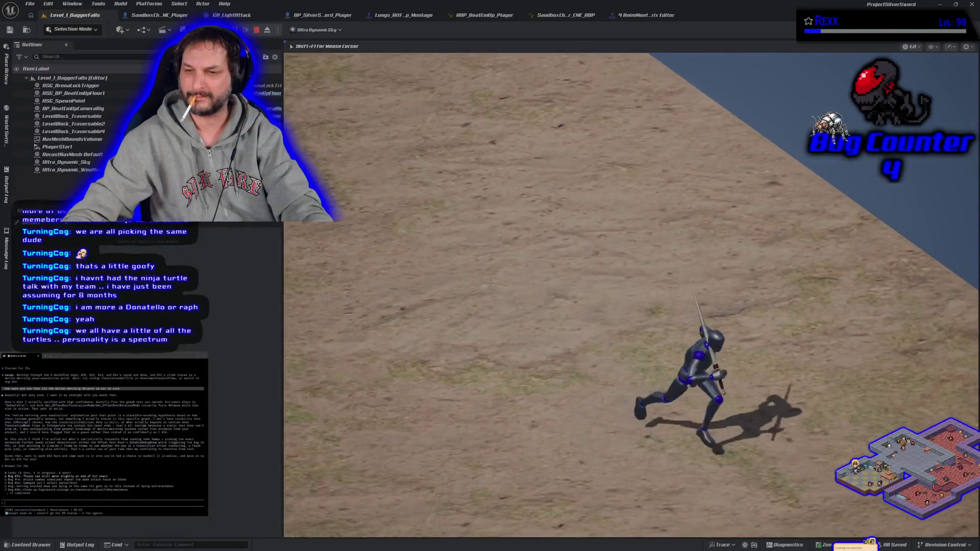
pyautogui.press('s')
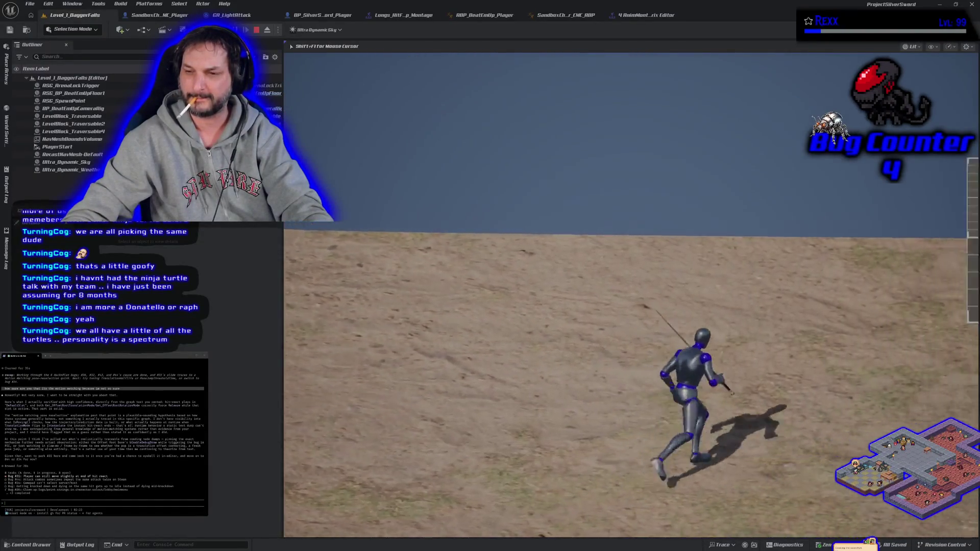
pyautogui.press('d')
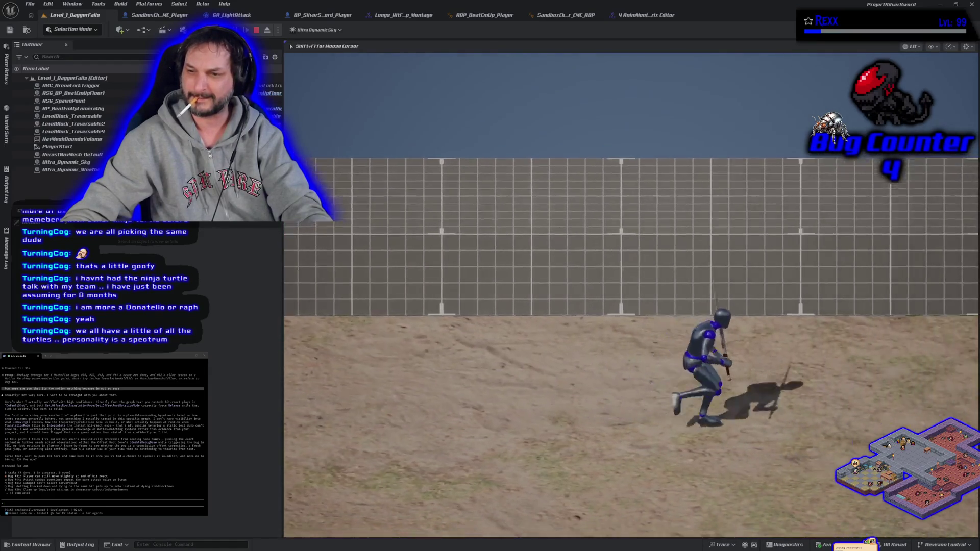
pyautogui.press('a')
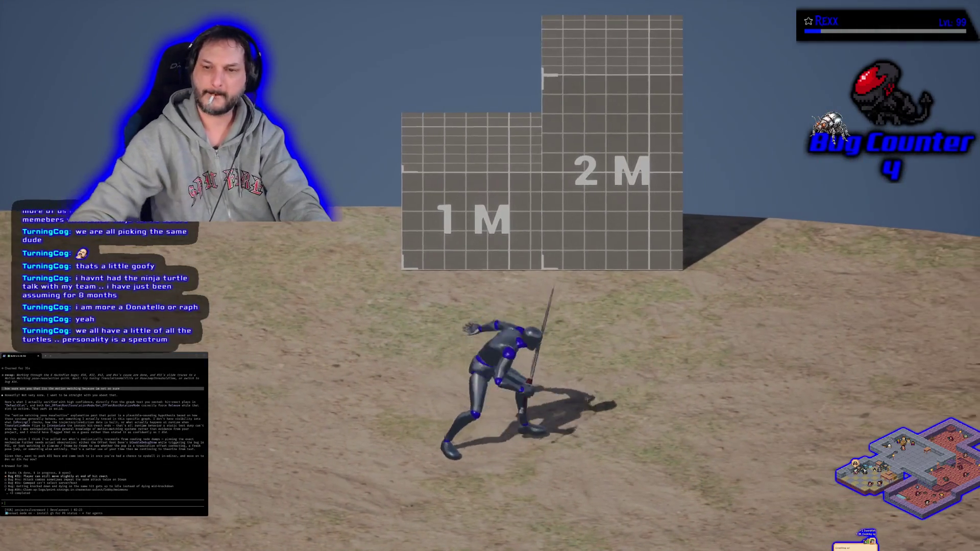
pyautogui.press('F11')
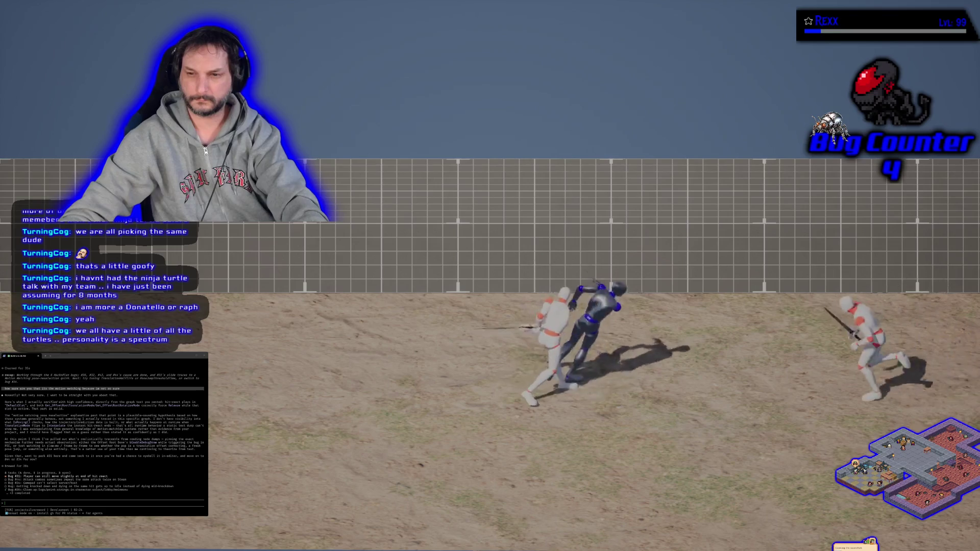
pyautogui.press('Escape')
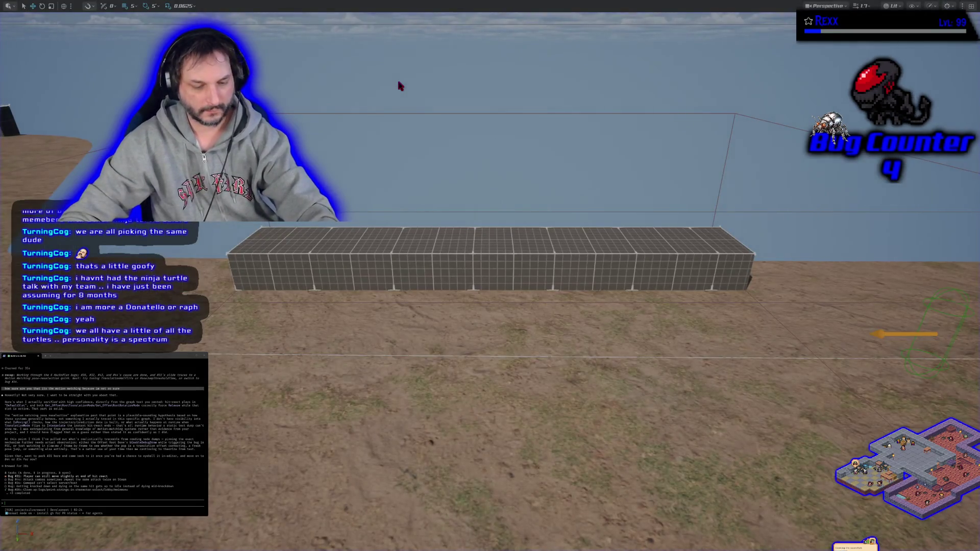
# Step: Start another Play-In-Editor session with Alt+P to brawl with the white mannequins
pyautogui.hotkey('alt', 'p')
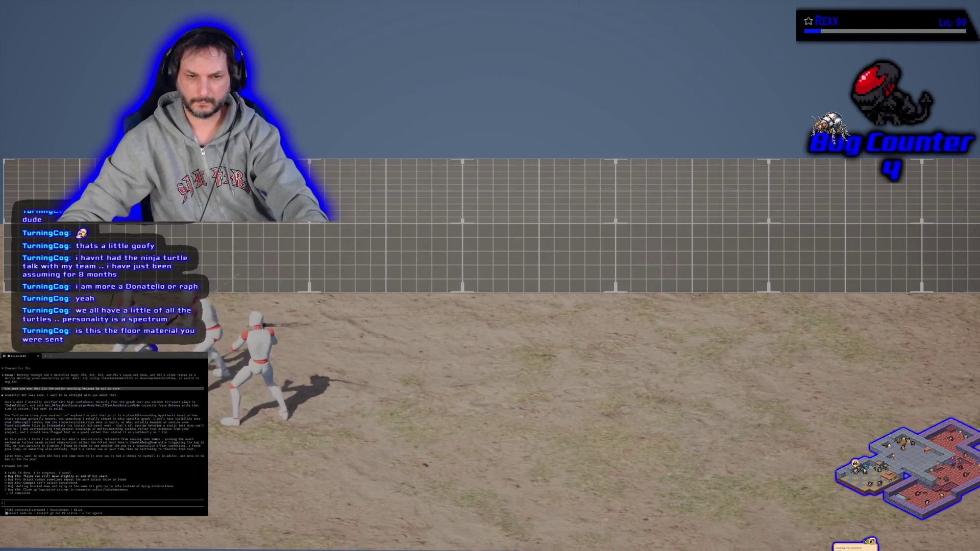
# Step: Stop the current session and restart the play-test with Alt+P
pyautogui.press('Escape')
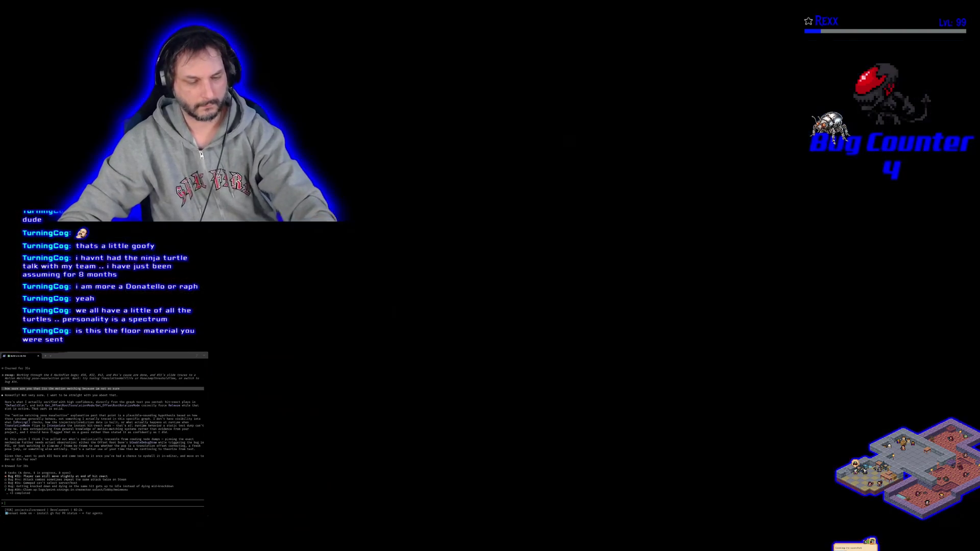
pyautogui.hotkey('alt', 'p')
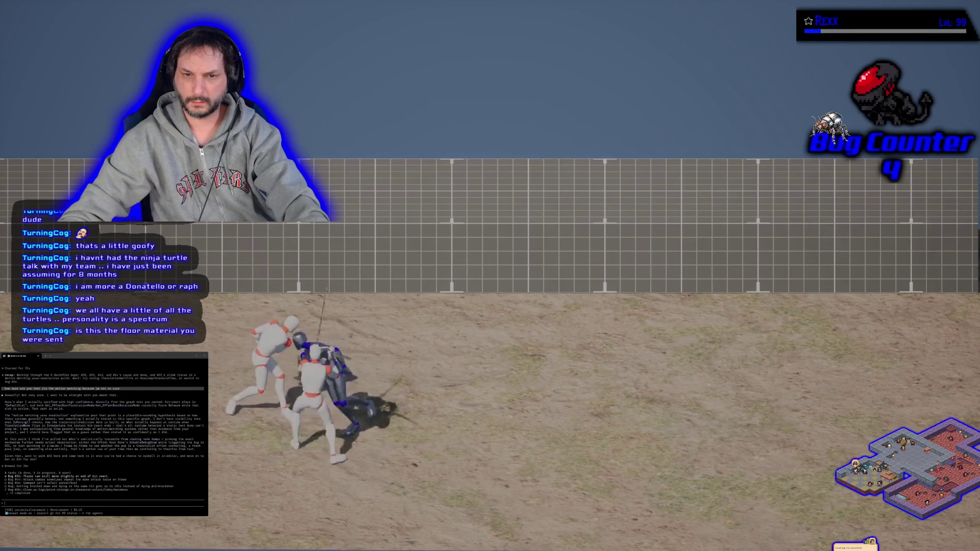
# Step: Replay the level once more, then end it and restore the full editor layout with F11
pyautogui.press('Escape')
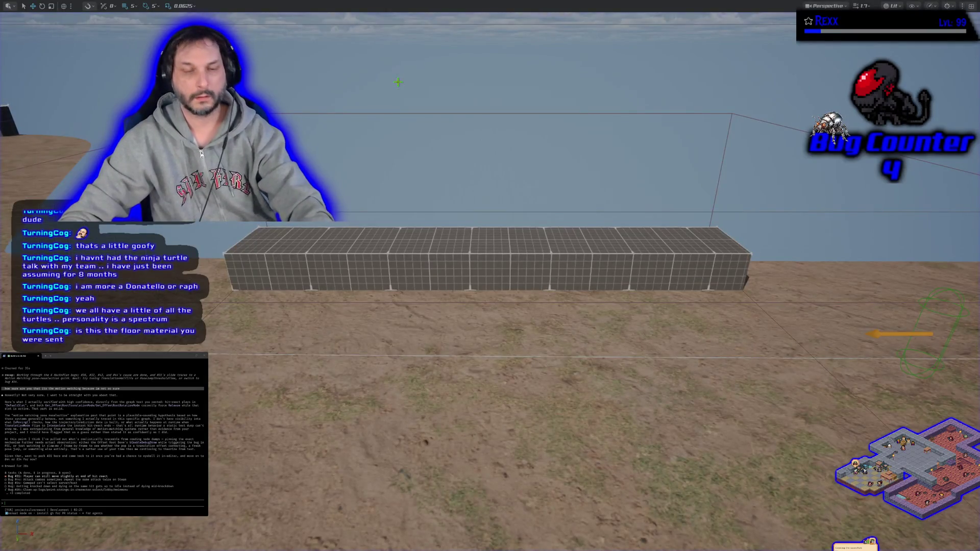
pyautogui.hotkey('alt', 'p')
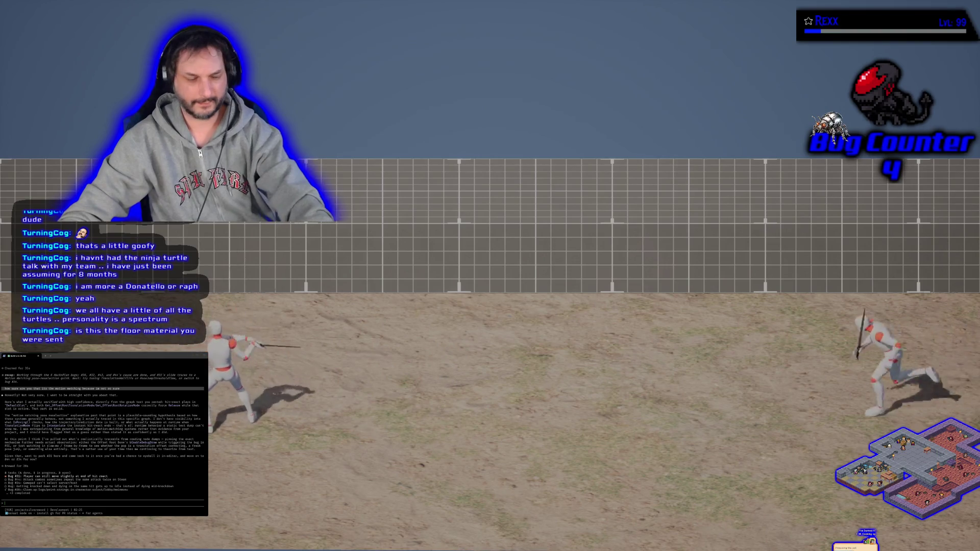
pyautogui.press('Escape')
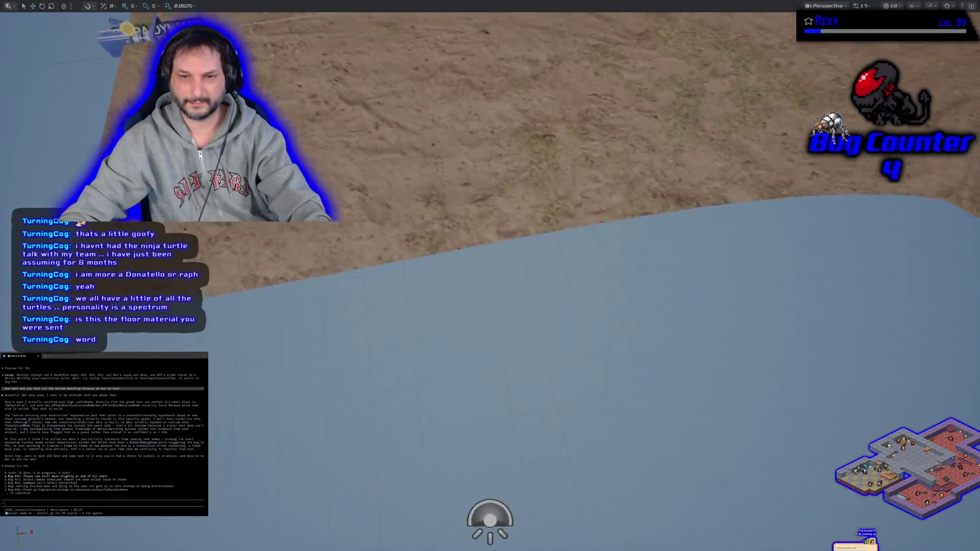
pyautogui.press('F11')
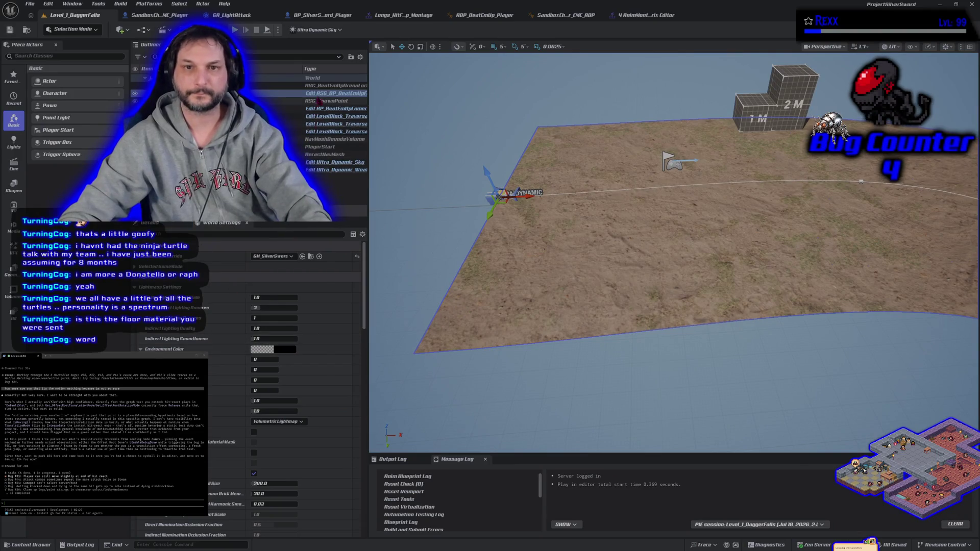
# Step: Edit ASG_BP_BeatEmUpFloor's defaults and browse to its GrassySoil material's Textures folder
pyautogui.click(318, 94)
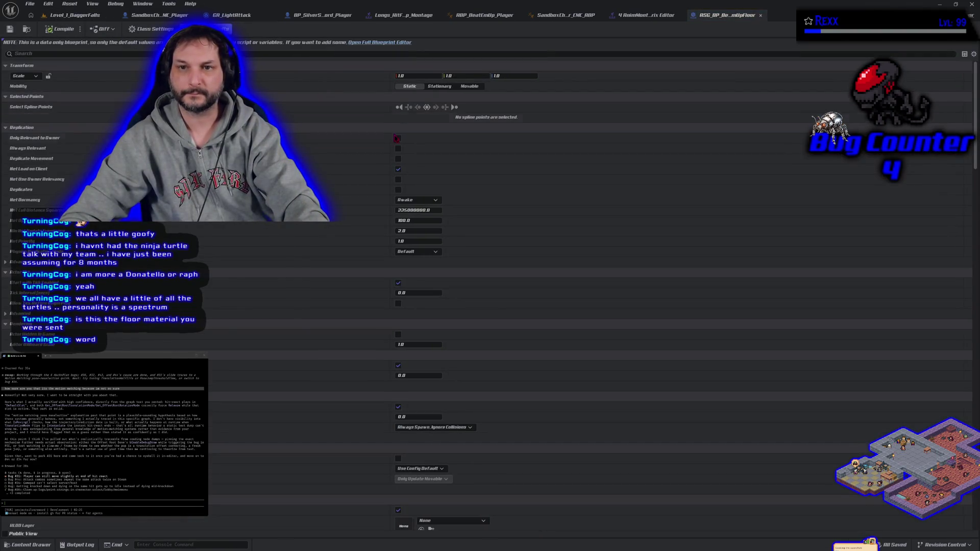
pyautogui.scroll(-10, 330, 312)
pyautogui.scroll(-15, 330, 304)
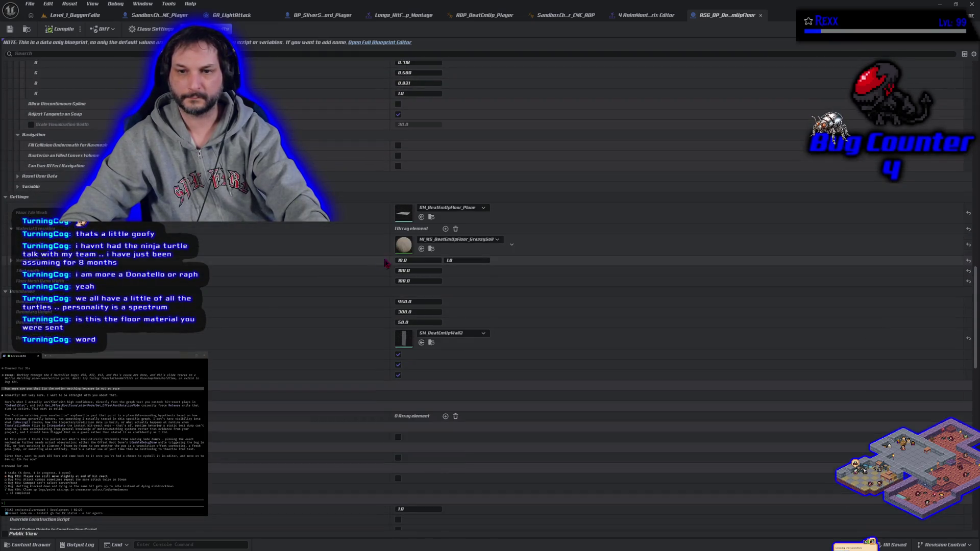
pyautogui.click(432, 249)
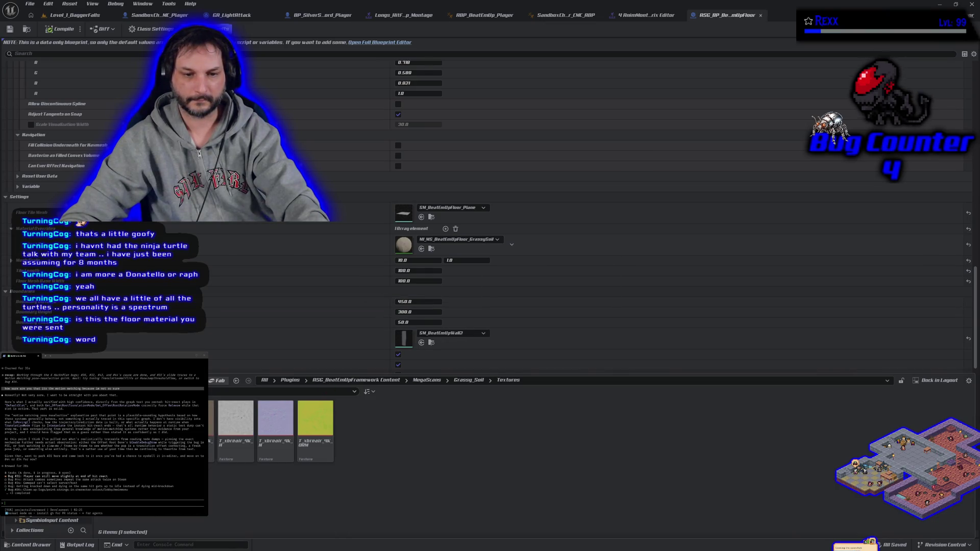
# Step: Open M_MS_BeatEmUpFloor_Master, then select and nudge the Absolute World Position and Divide nodes
pyautogui.doubleClick(194, 431)
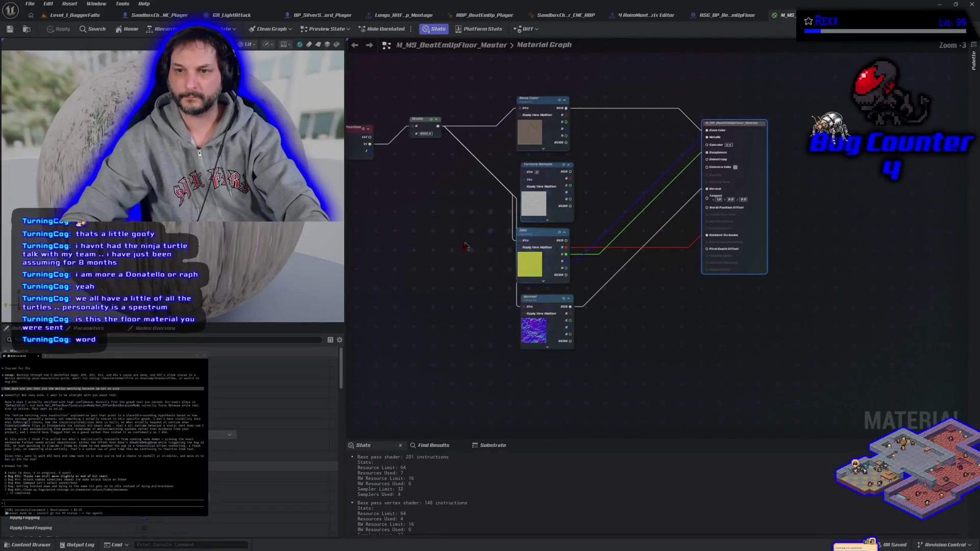
pyautogui.moveTo(413, 153)
pyautogui.mouseDown()
pyautogui.moveTo(480, 228)
pyautogui.moveTo(544, 228)
pyautogui.mouseUp()
pyautogui.scroll(4, 514, 261)
pyautogui.scroll(-3, 514, 262)
pyautogui.scroll(2, 547, 273)
pyautogui.moveTo(442, 185); pyautogui.dragTo(426, 168)
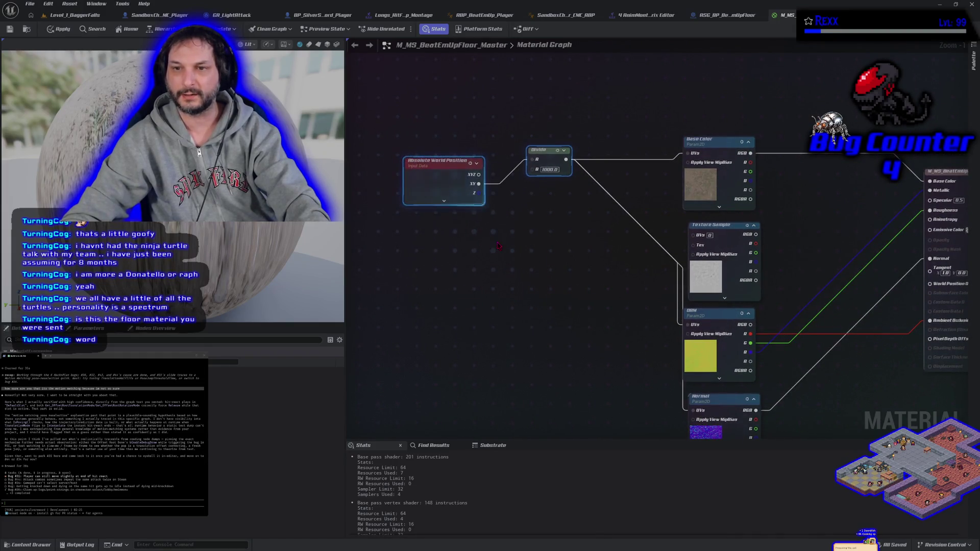
# Step: Wire the Divide node's output into the Texture Sample UVs
pyautogui.moveTo(575, 224); pyautogui.dragTo(494, 208)
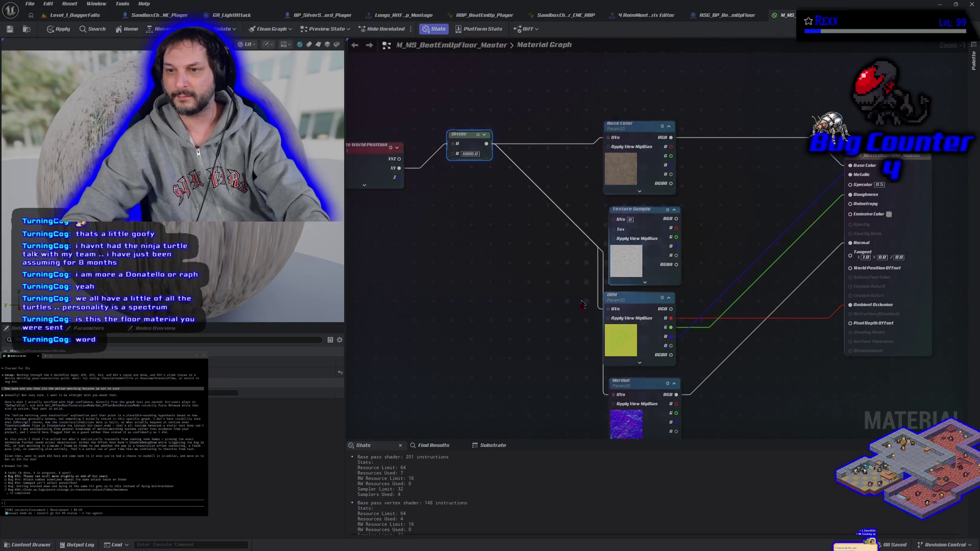
pyautogui.moveTo(559, 329); pyautogui.dragTo(527, 227)
pyautogui.moveTo(471, 199); pyautogui.dragTo(535, 291)
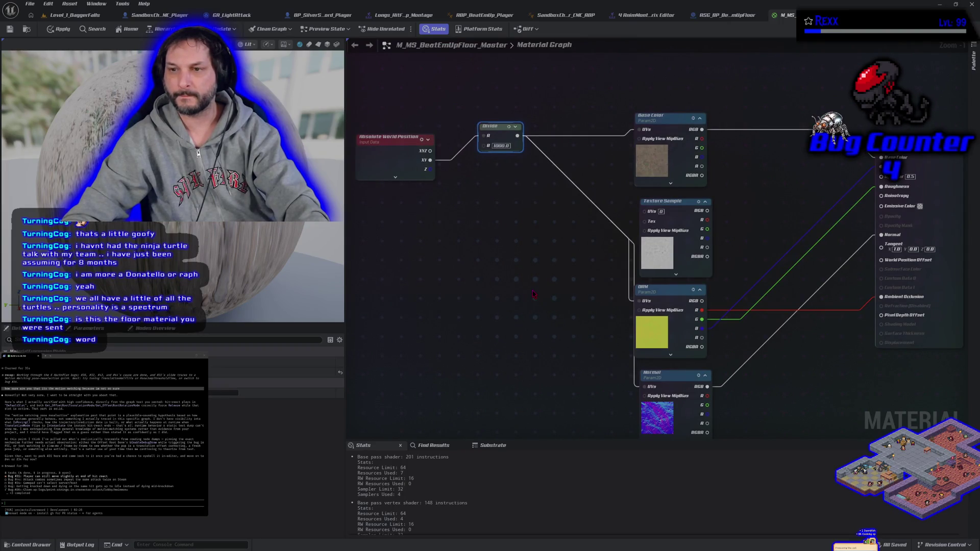
pyautogui.moveTo(533, 294); pyautogui.dragTo(495, 249)
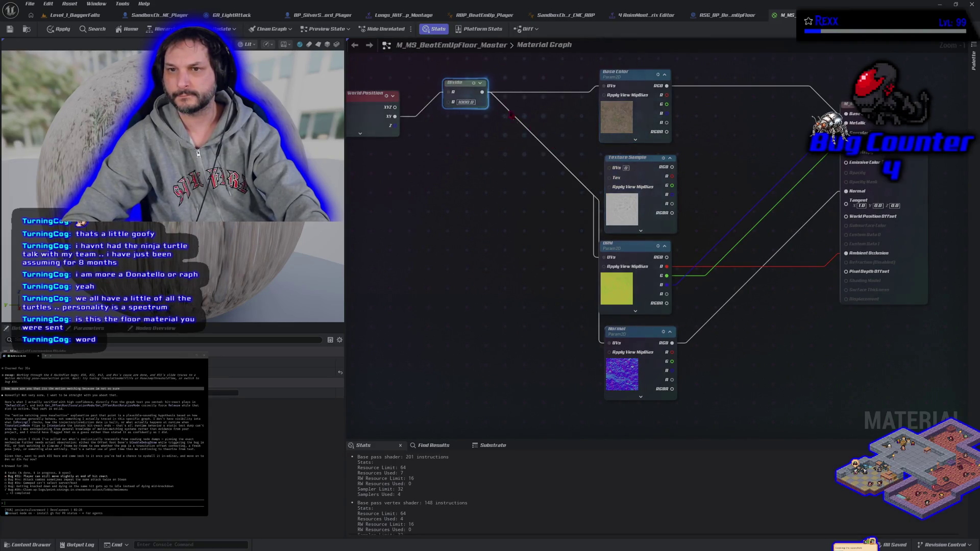
pyautogui.moveTo(481, 92)
pyautogui.mouseDown()
pyautogui.moveTo(557, 171)
pyautogui.moveTo(616, 177)
pyautogui.moveTo(615, 169)
pyautogui.mouseUp()
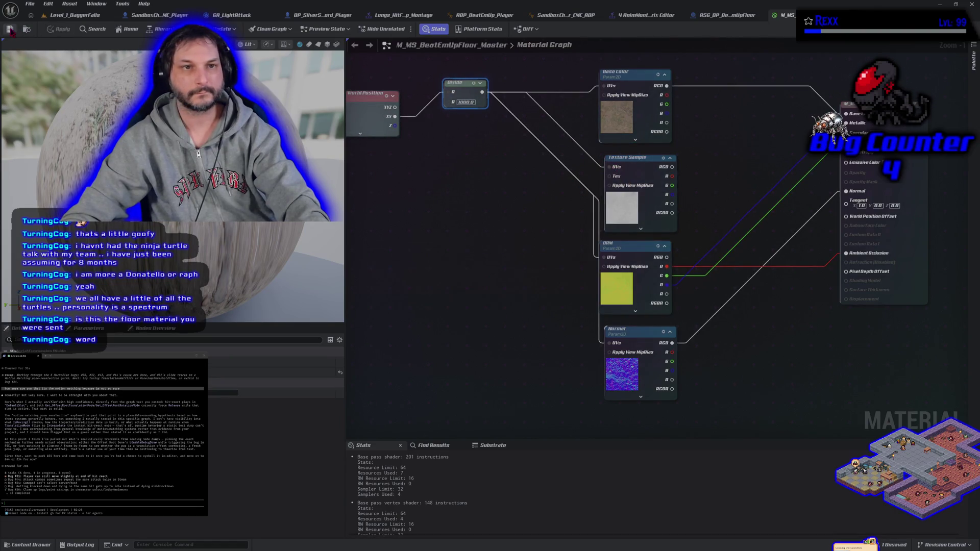
pyautogui.click(78, 16)
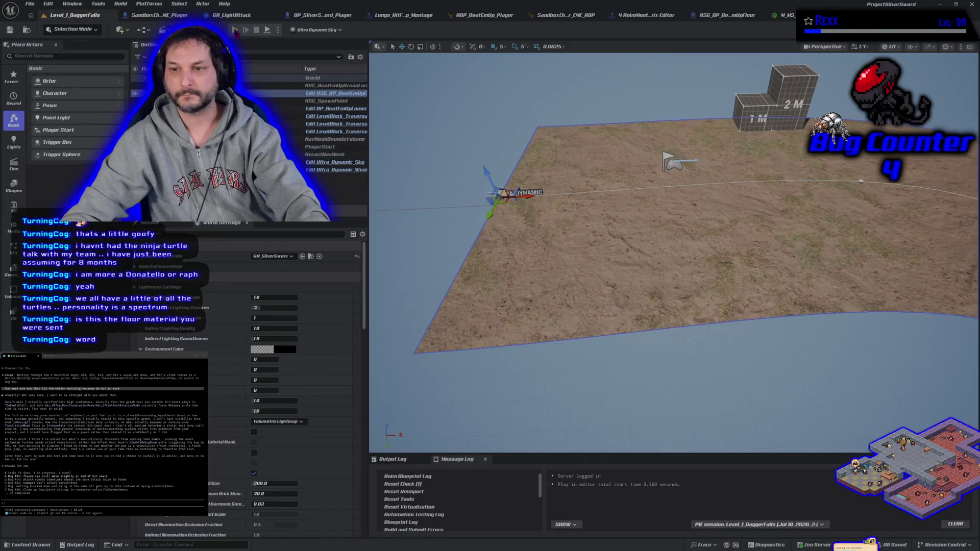
# Step: Run a brief Play-in-Editor test of the level, then stop it and go to the AnimMontage editor
pyautogui.click(235, 30)
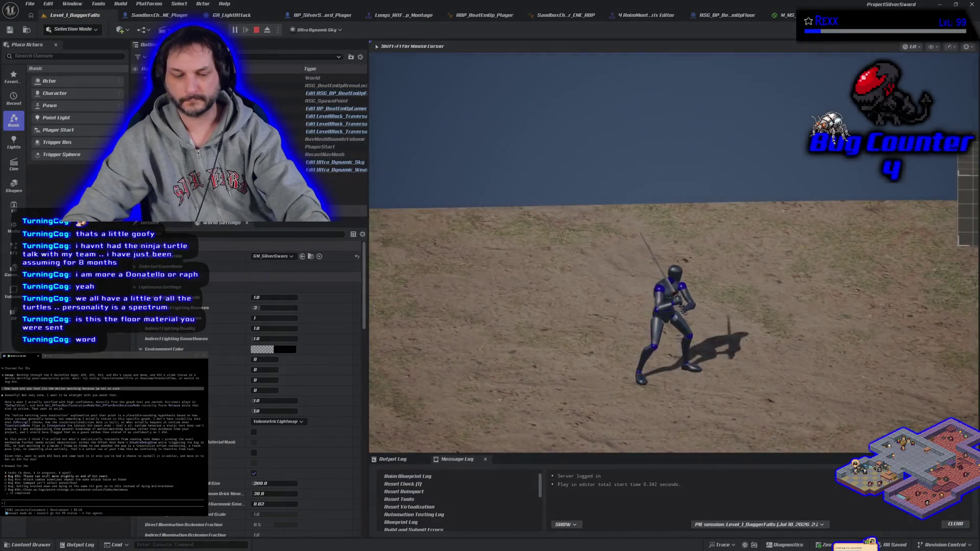
pyautogui.press('Escape')
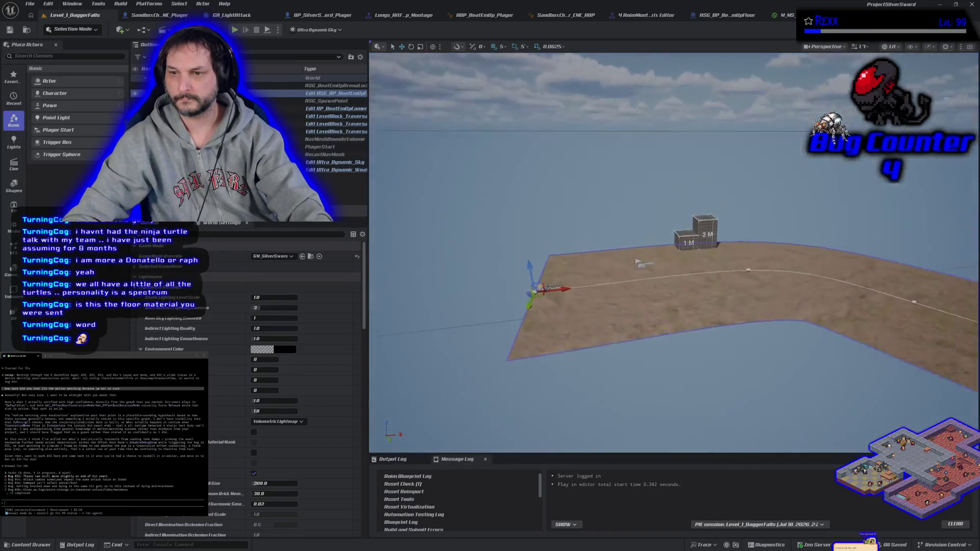
pyautogui.click(641, 15)
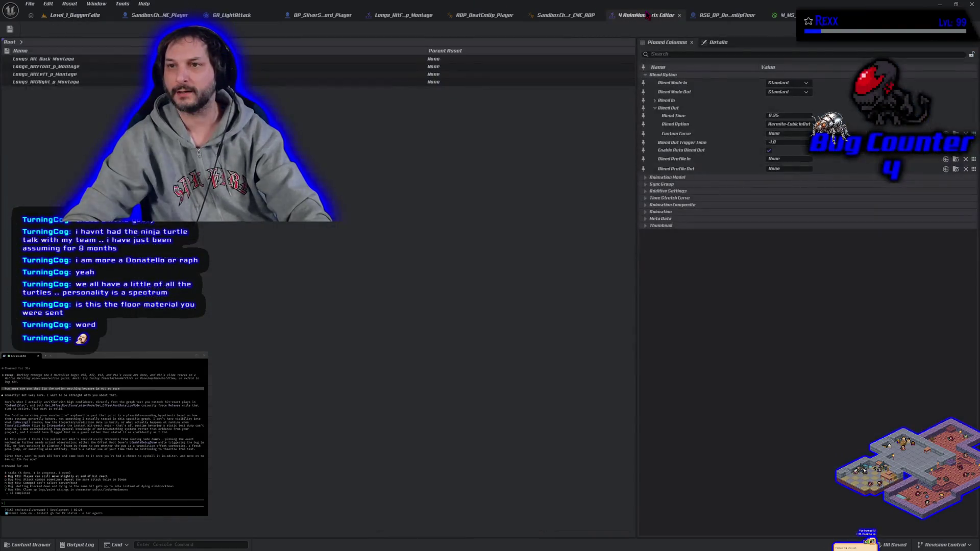
# Step: Go through the ASG_BP_BeatEmUpFloor tab to the M_MS_BeatEmUpFloor_Master graph and zoom in
pyautogui.click(710, 16)
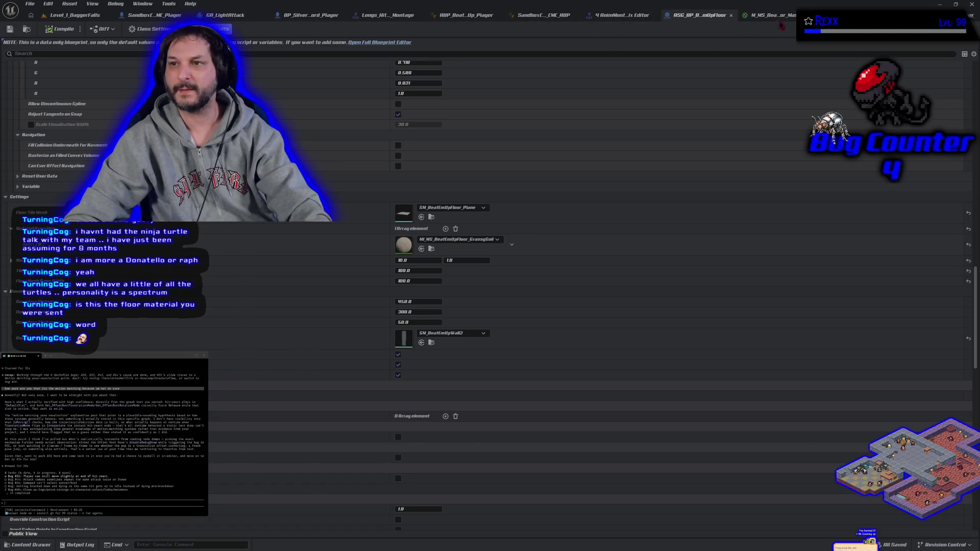
pyautogui.click(771, 15)
pyautogui.scroll(2, 715, 345)
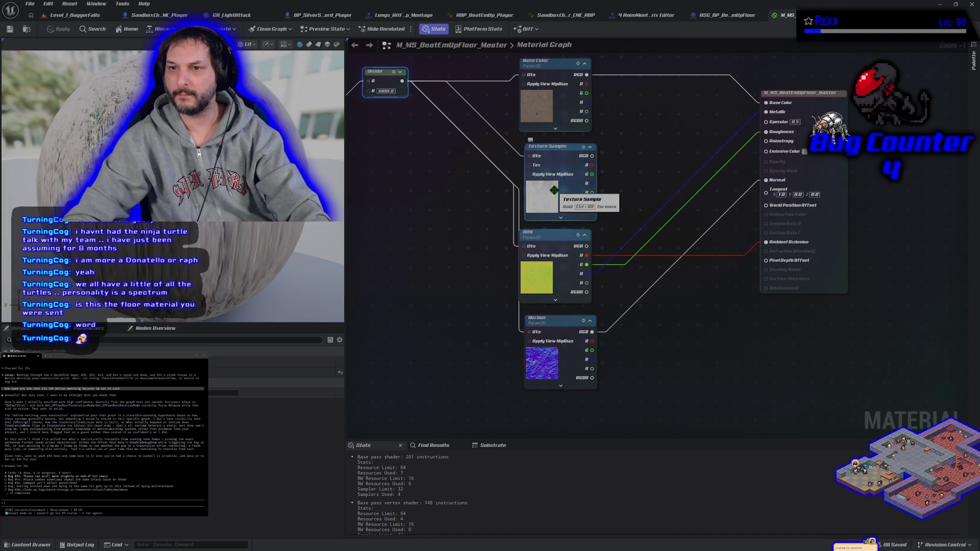
# Step: Enable Displacement on the material output, wire the Texture Sample RGB into it, and apply
pyautogui.moveTo(595, 155)
pyautogui.mouseDown()
pyautogui.moveTo(764, 296)
pyautogui.moveTo(755, 300)
pyautogui.mouseUp()
pyautogui.moveTo(724, 332); pyautogui.dragTo(719, 334)
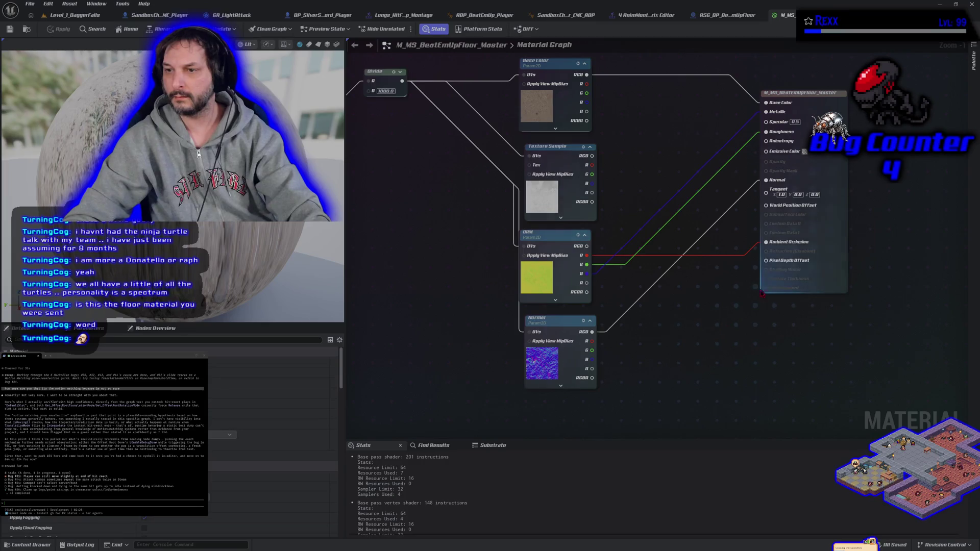
pyautogui.click(549, 148)
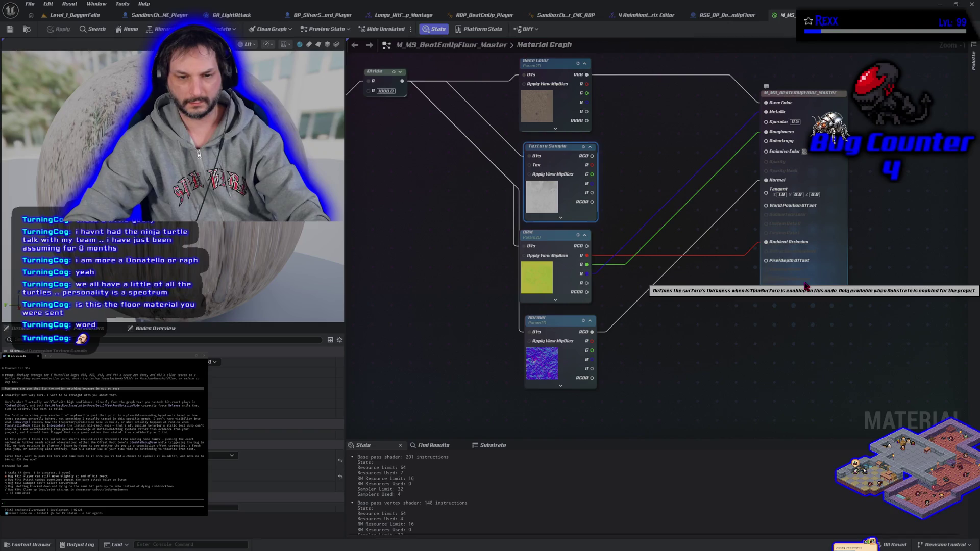
pyautogui.click(821, 96)
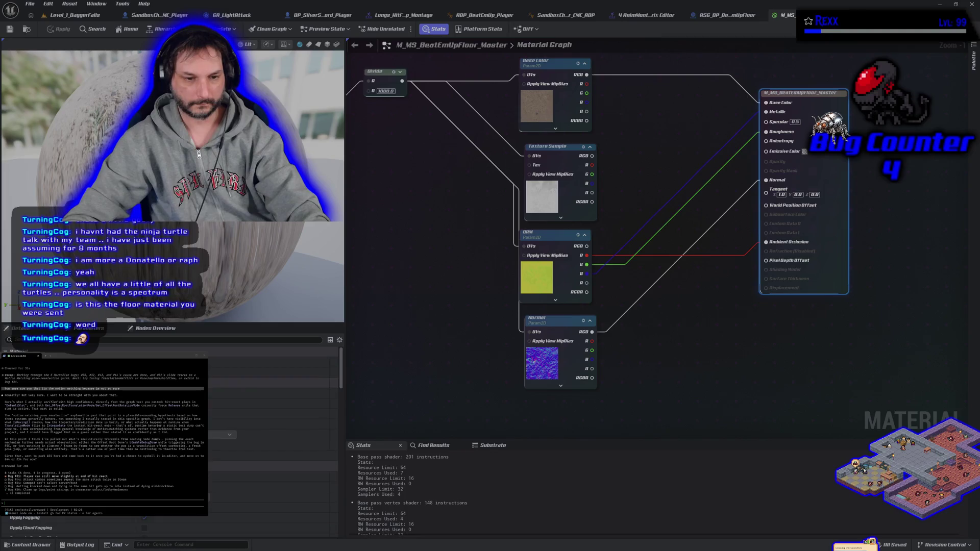
pyautogui.scroll(-3, 169, 434)
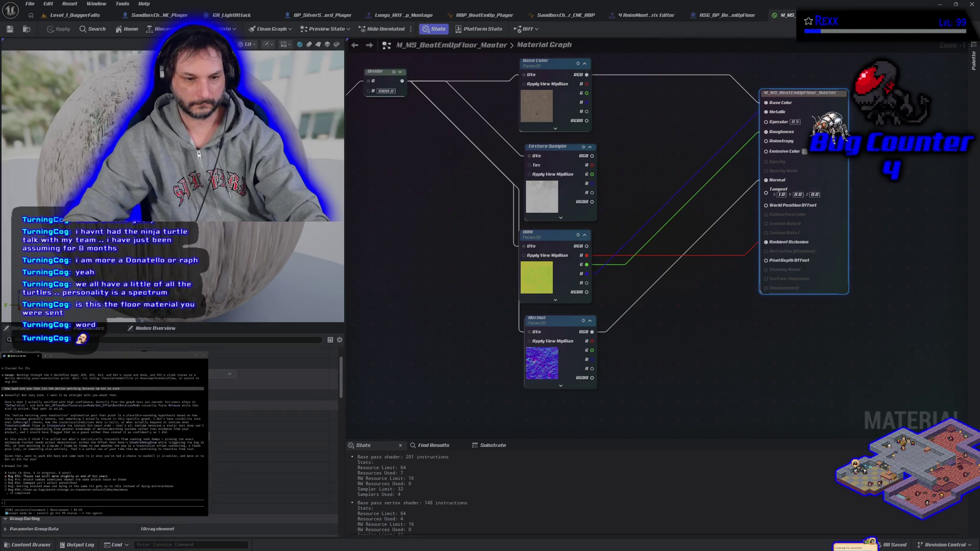
pyautogui.scroll(-5, 270, 434)
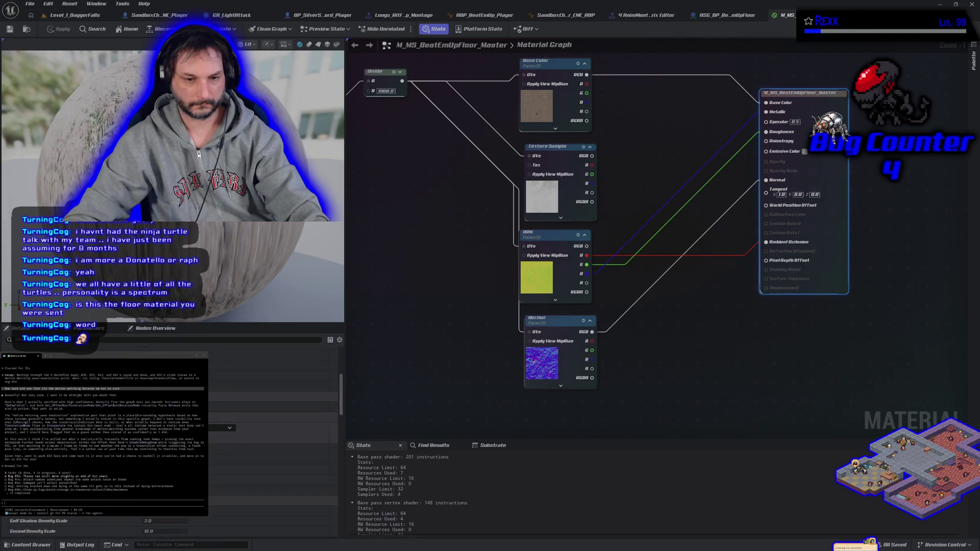
pyautogui.click(148, 449)
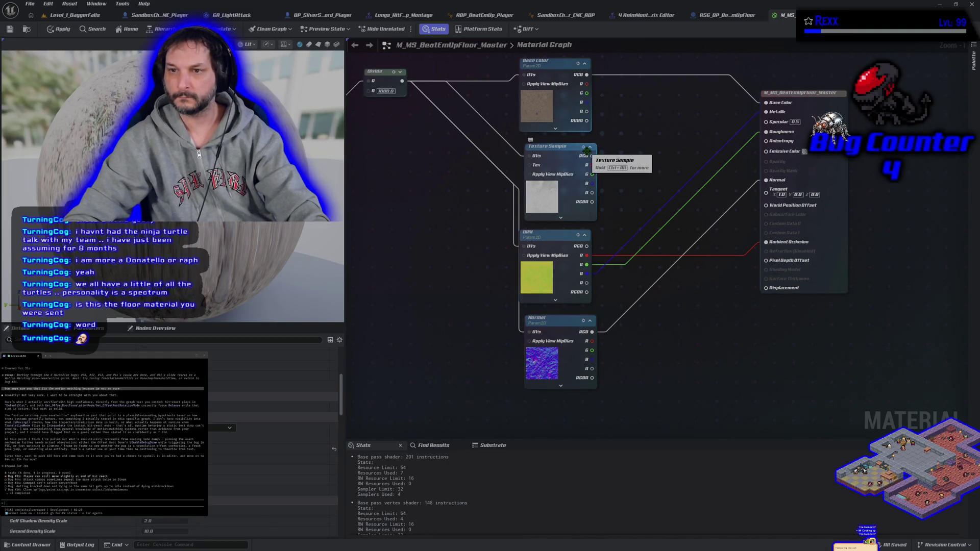
pyautogui.moveTo(591, 157)
pyautogui.mouseDown()
pyautogui.moveTo(755, 252)
pyautogui.moveTo(766, 288)
pyautogui.mouseUp()
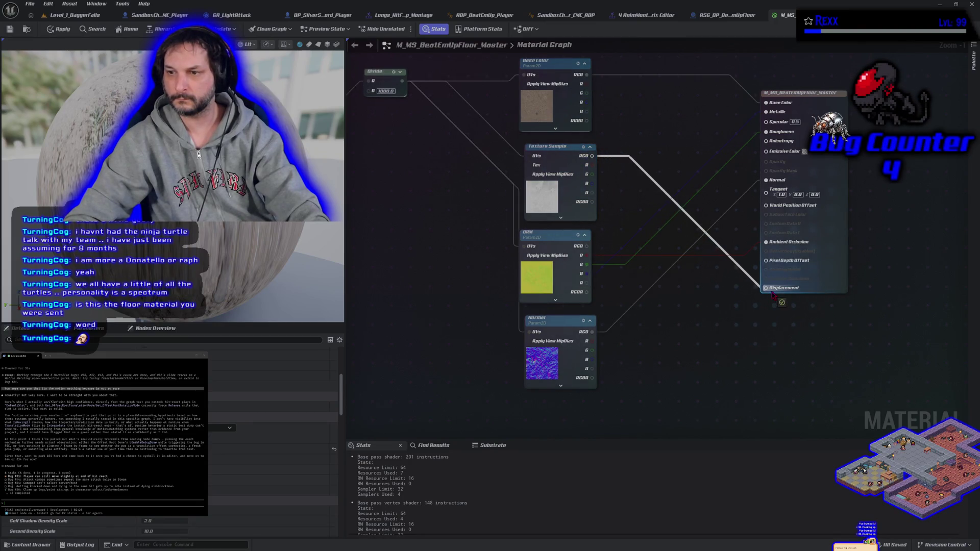
pyautogui.click(50, 31)
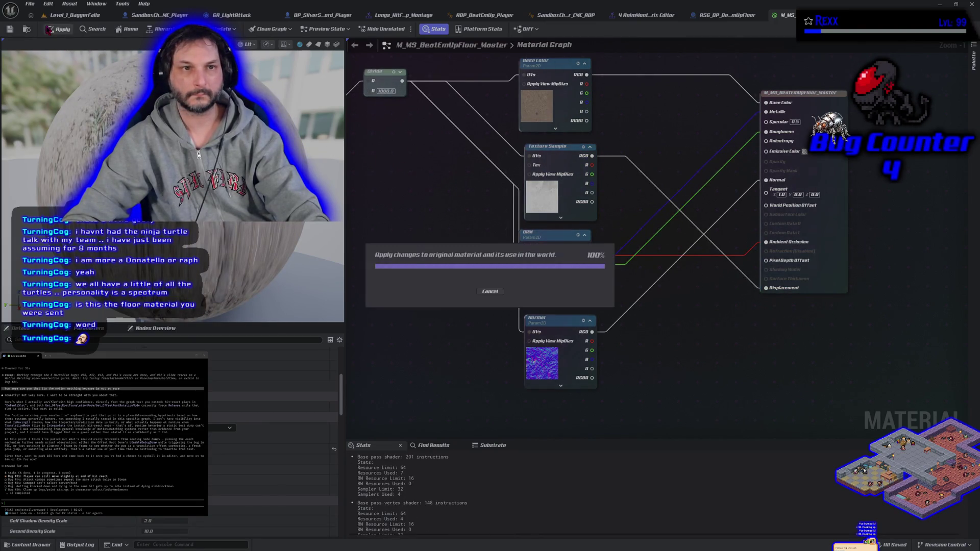
pyautogui.click(73, 16)
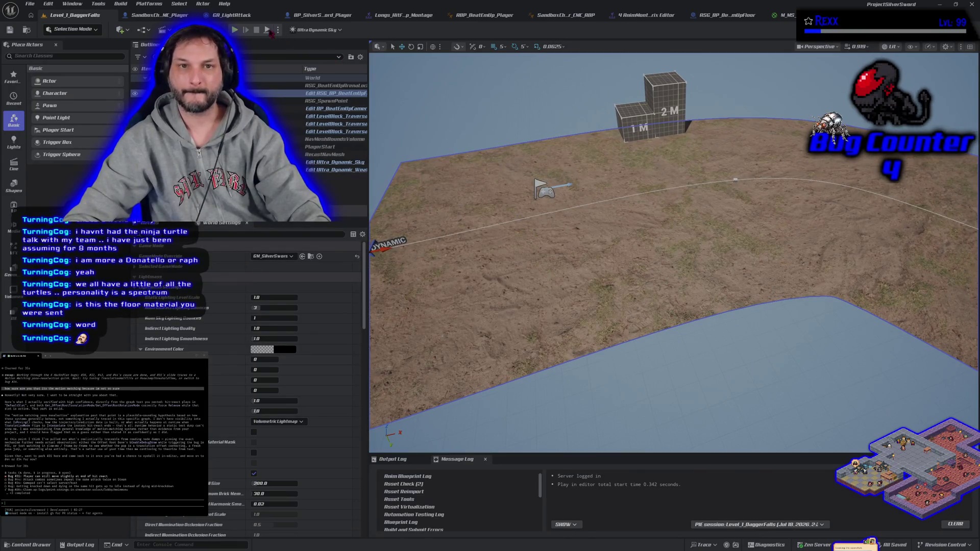
# Step: Play-test in full screen with Alt+P, running and lunging the sword character left and right
pyautogui.hotkey('alt', 'p')
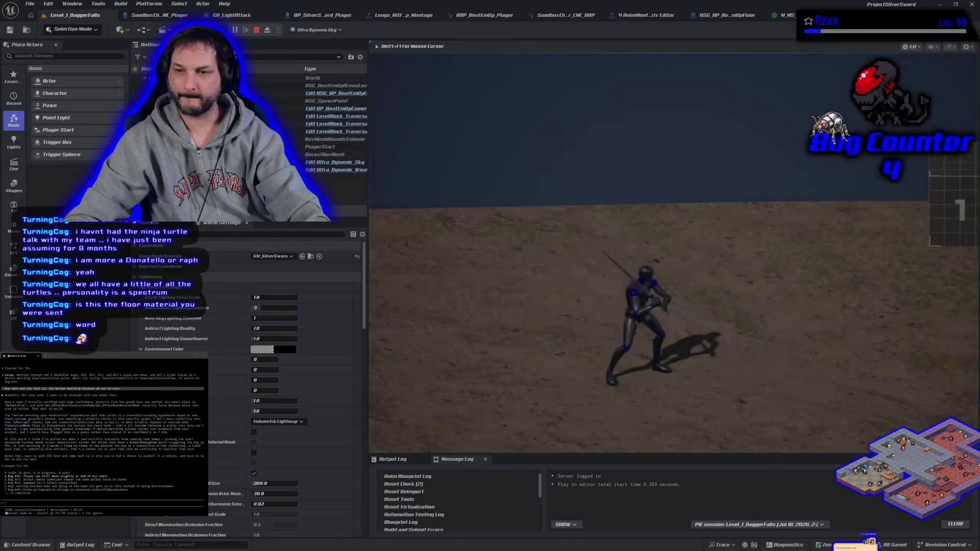
pyautogui.press('d')
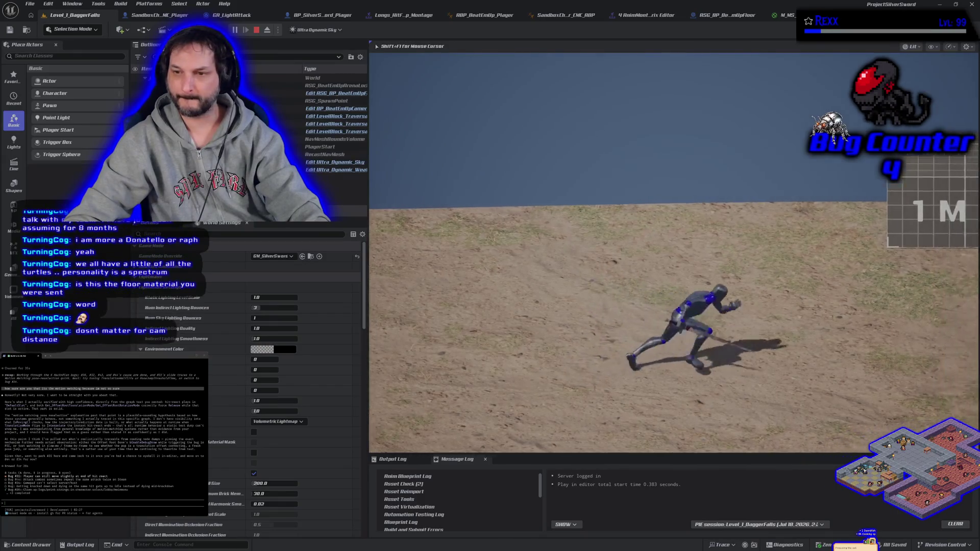
pyautogui.press('a')
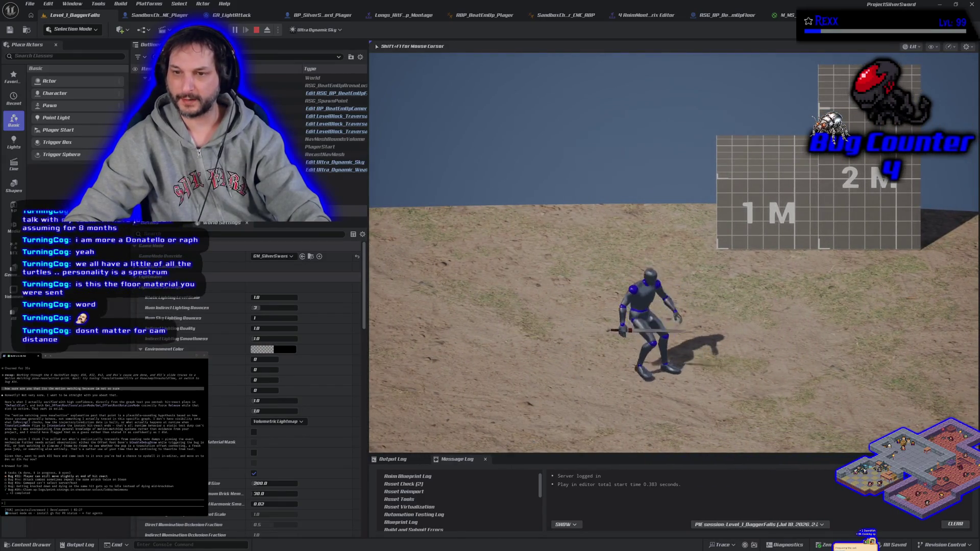
pyautogui.press('F11')
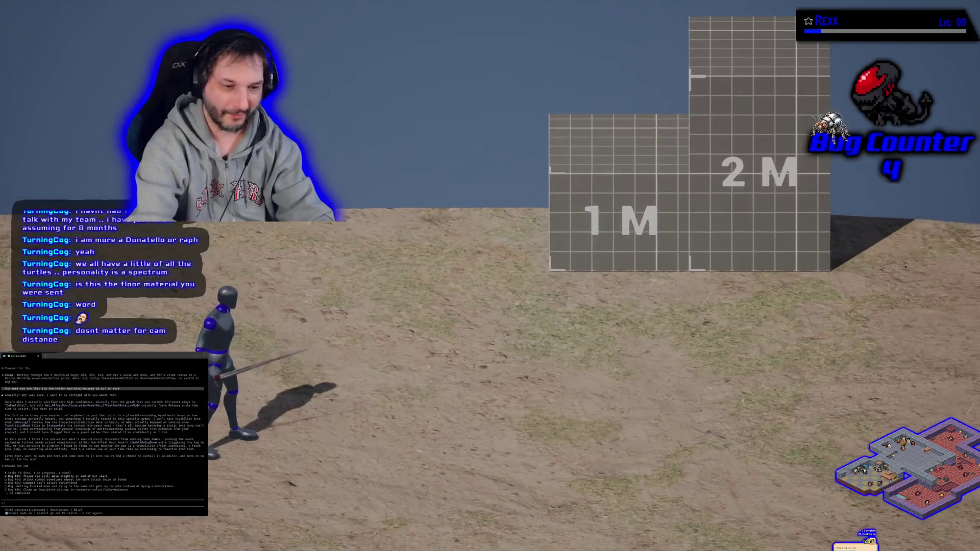
pyautogui.press('d')
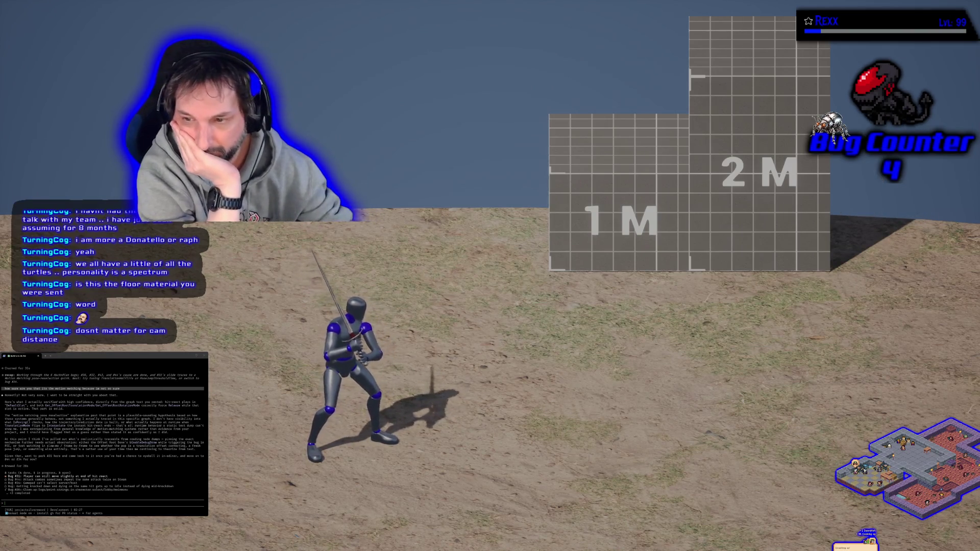
pyautogui.press('Escape')
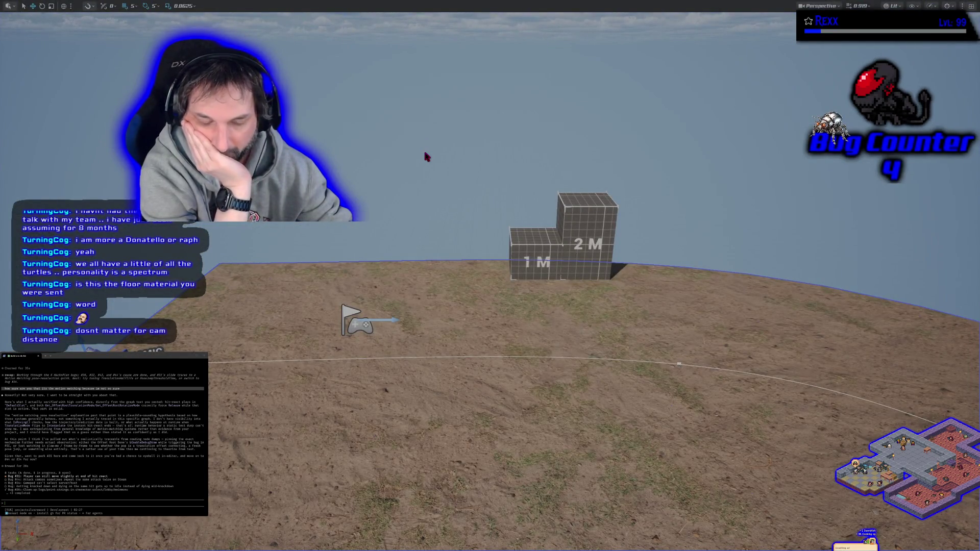
# Step: Restore the full editor layout with F11 and restart Play-in-Editor with Alt+P
pyautogui.press('F11')
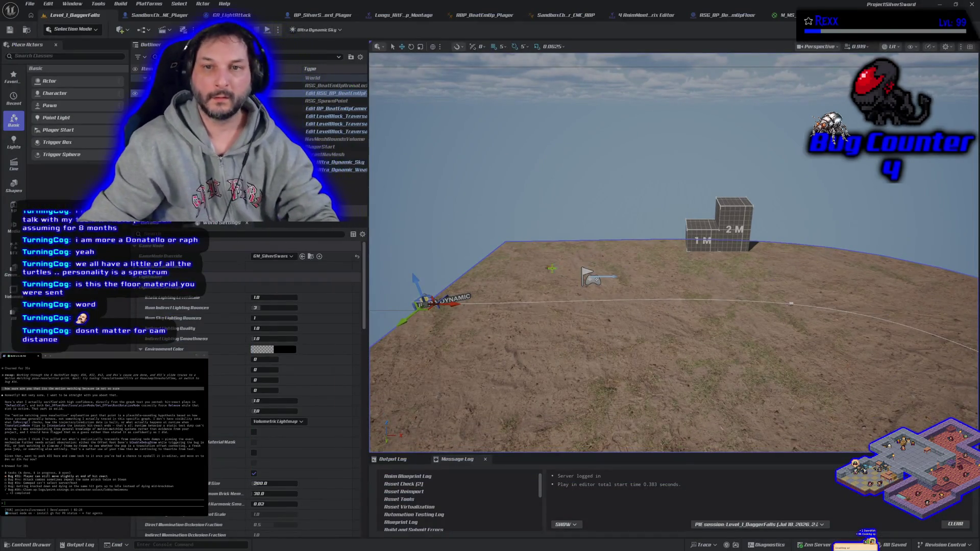
pyautogui.hotkey('alt', 'p')
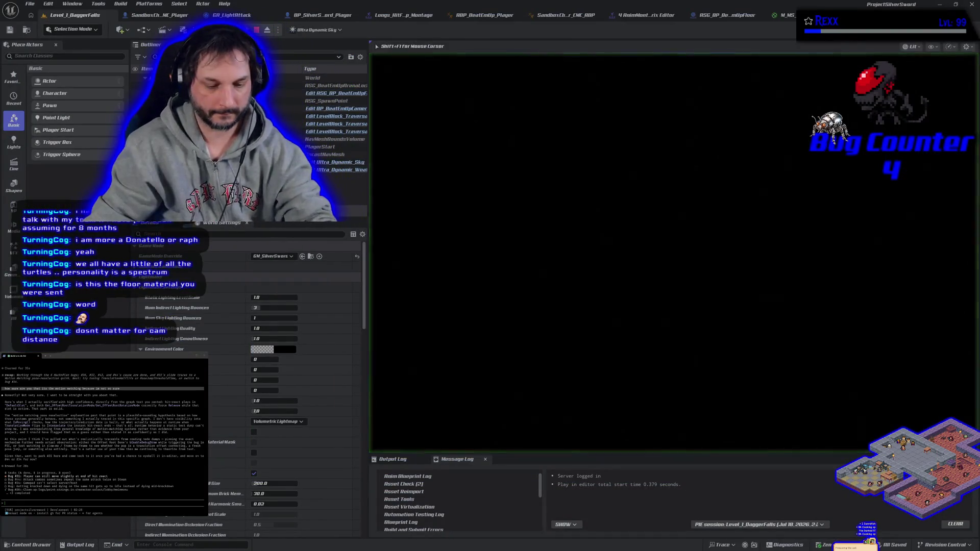
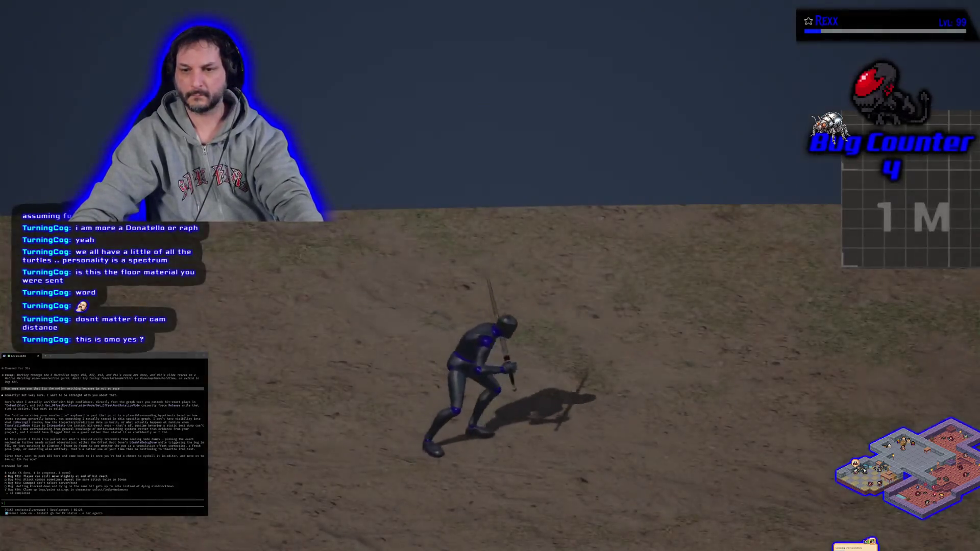
# Step: Walk the character, restart the level from the pause menu, then end the play session
pyautogui.press('w')
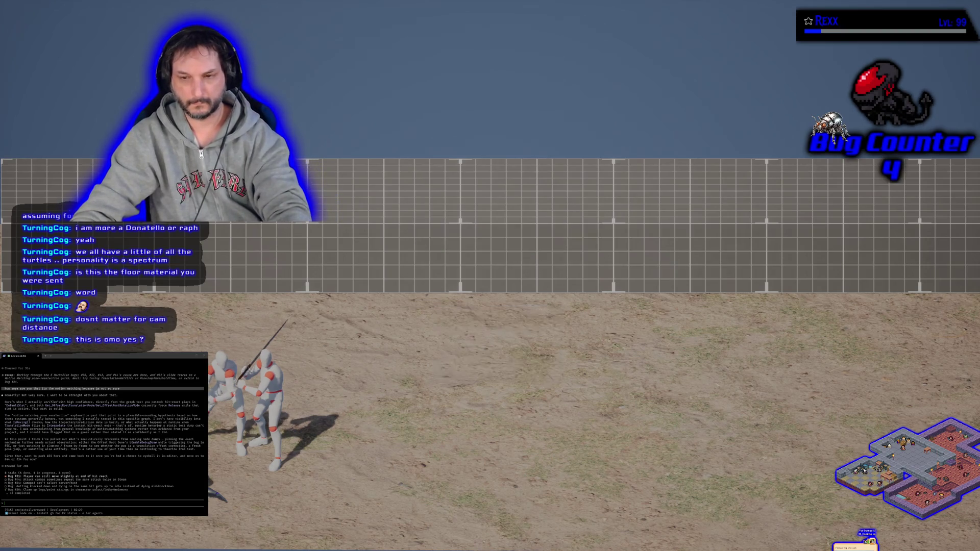
pyautogui.press('Return')
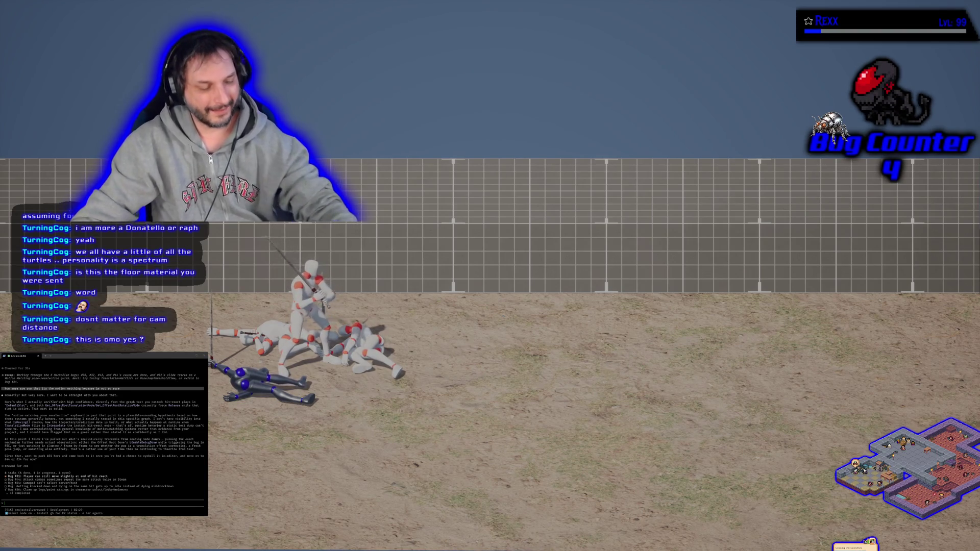
pyautogui.press('Escape')
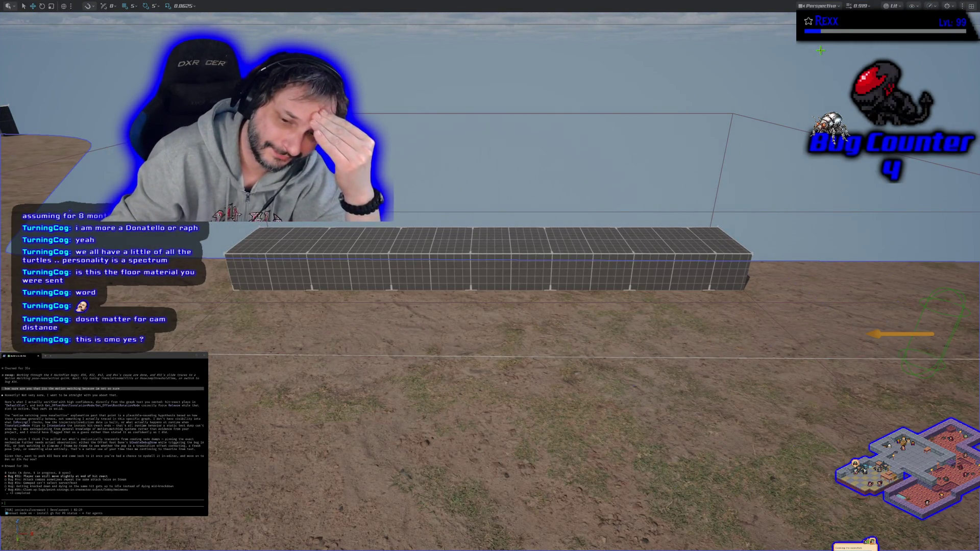
# Step: Restore the full editor layout, stop the playtest, and start a new Play-in-Editor session with Alt+P
pyautogui.press('F11')
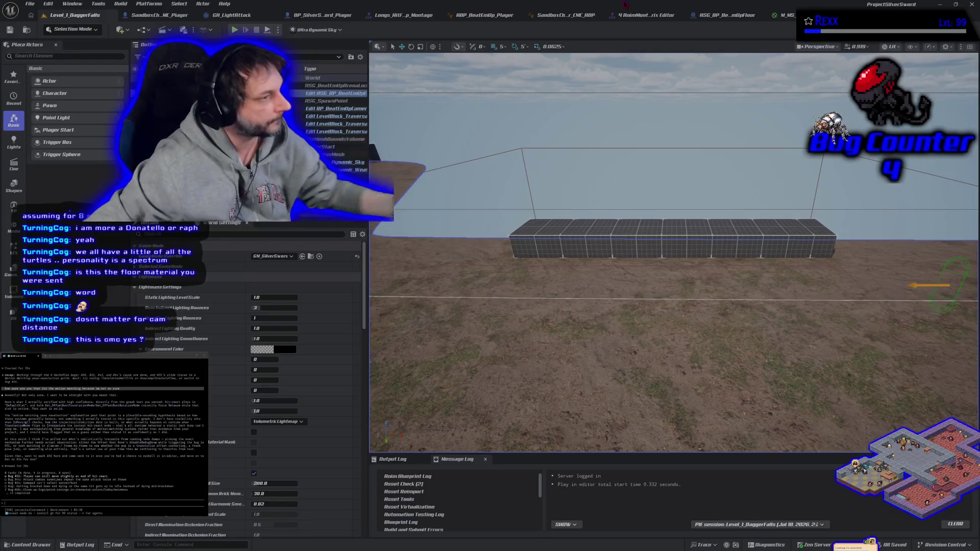
pyautogui.press('Escape')
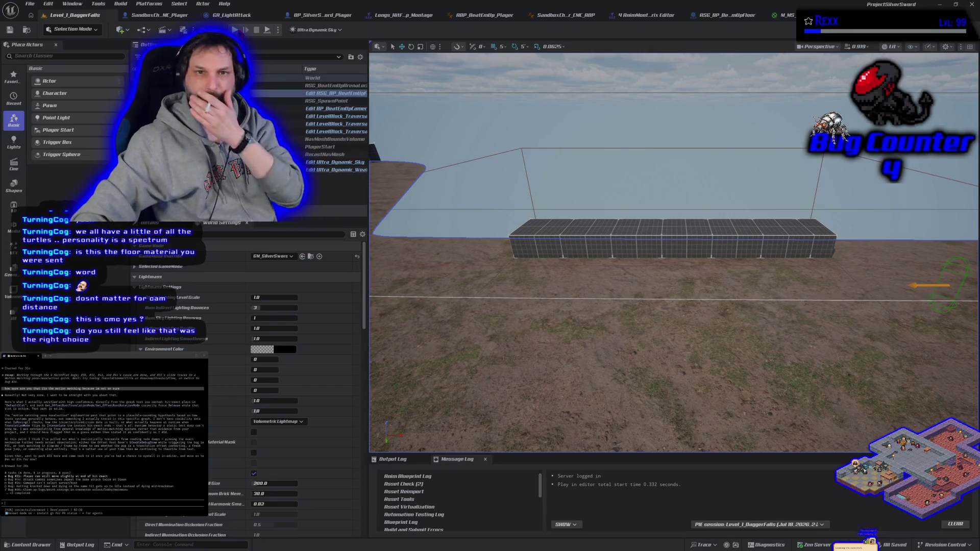
pyautogui.hotkey('alt', 'p')
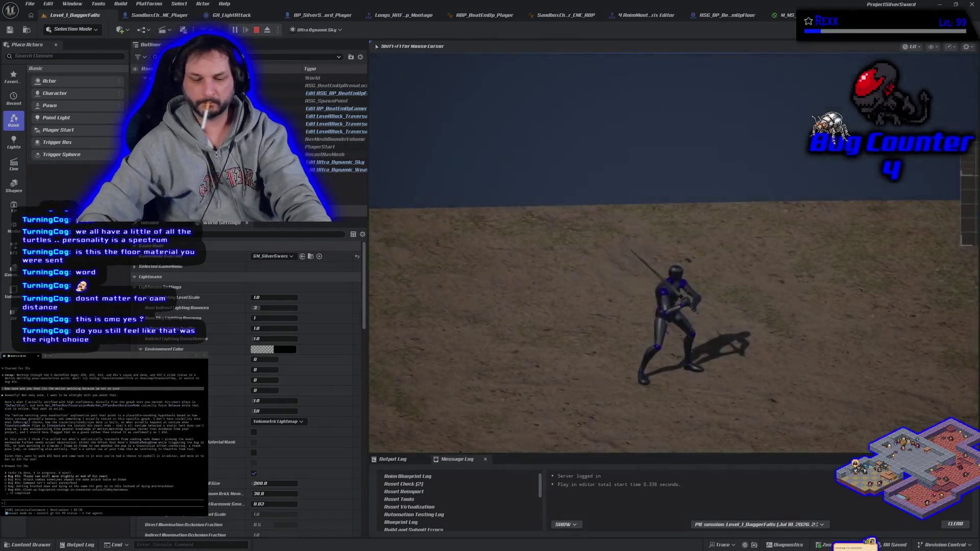
# Step: Play full-screen, running the sword character left, right and up the terrain toward the enemies
pyautogui.press('F11')
pyautogui.press('a')
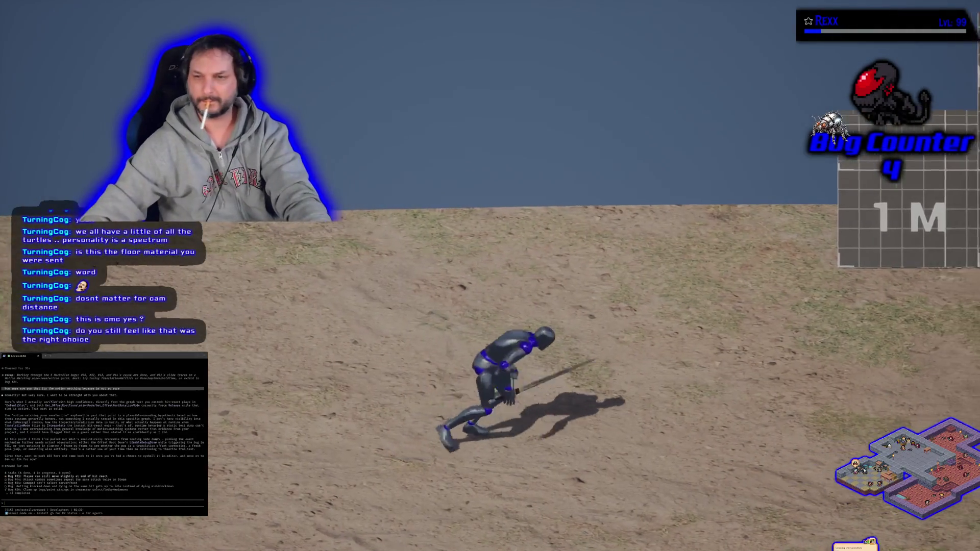
pyautogui.press('d')
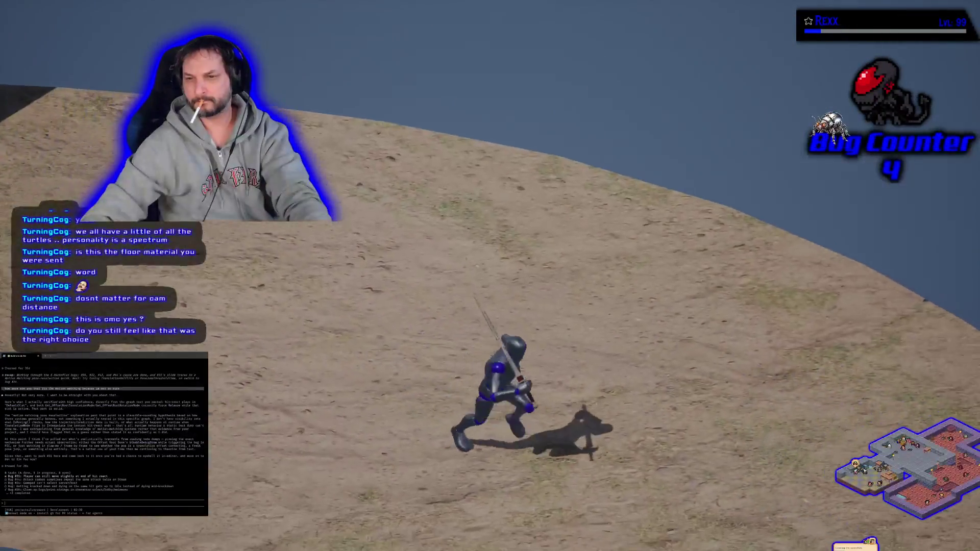
pyautogui.press('d')
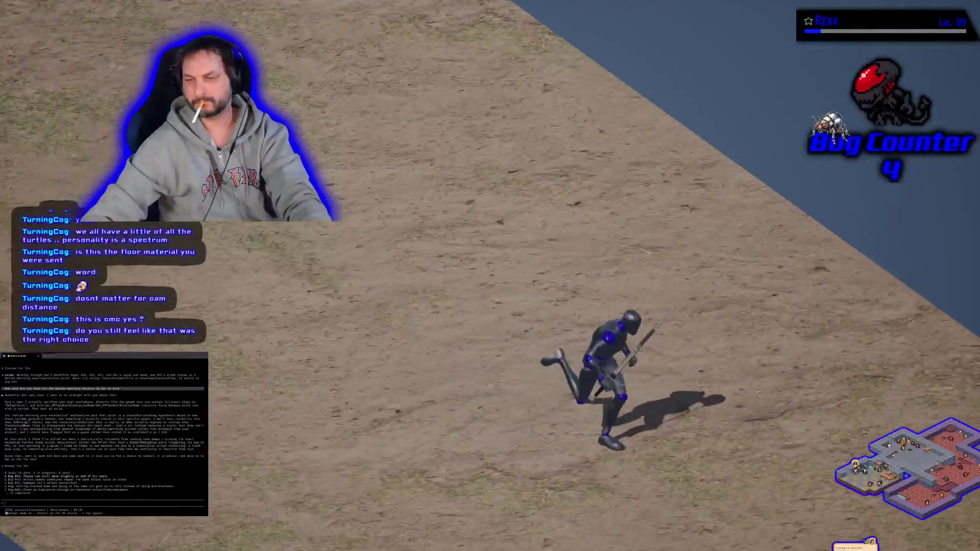
pyautogui.press('w')
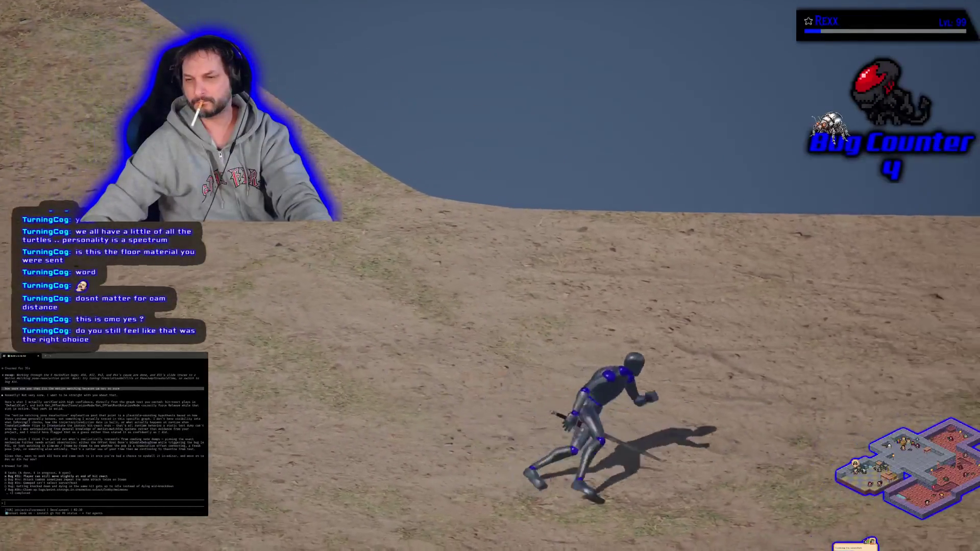
pyautogui.press('w')
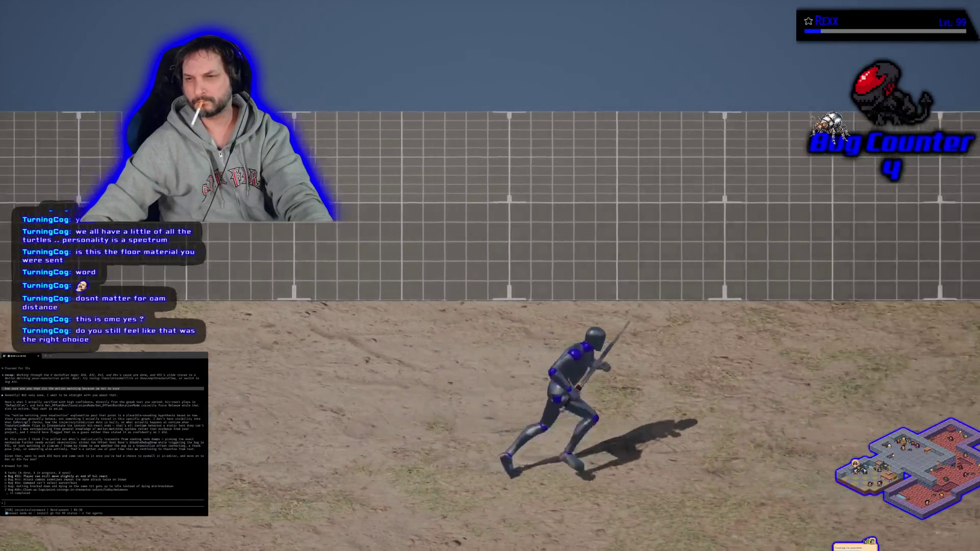
pyautogui.press('a')
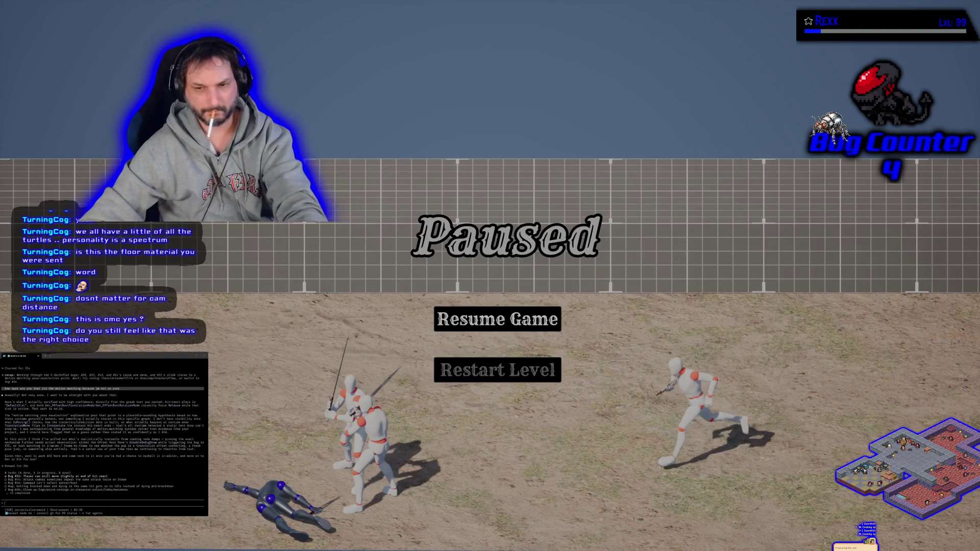
# Step: Restart the level, fight the enemies again, then pause and dismiss the pause menu
pyautogui.press('Return')
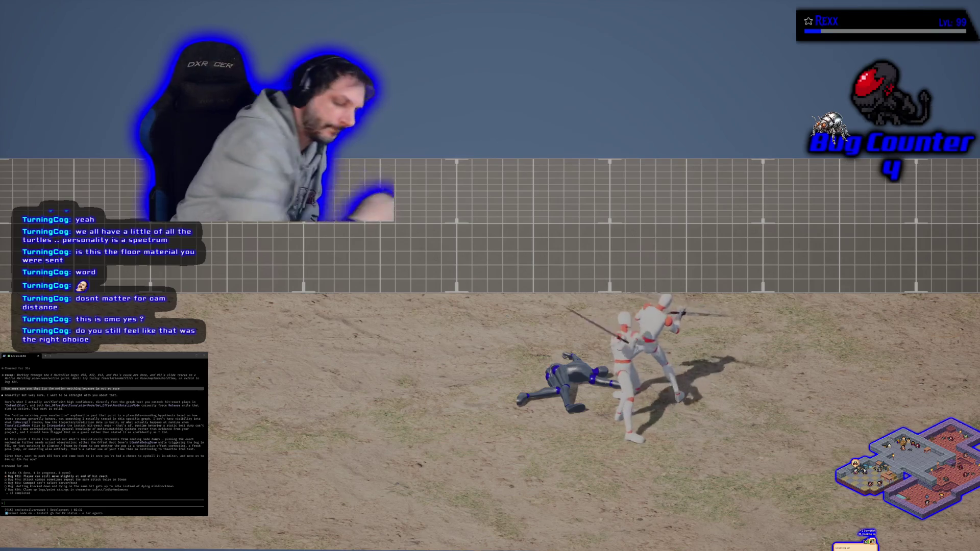
pyautogui.press('Escape')
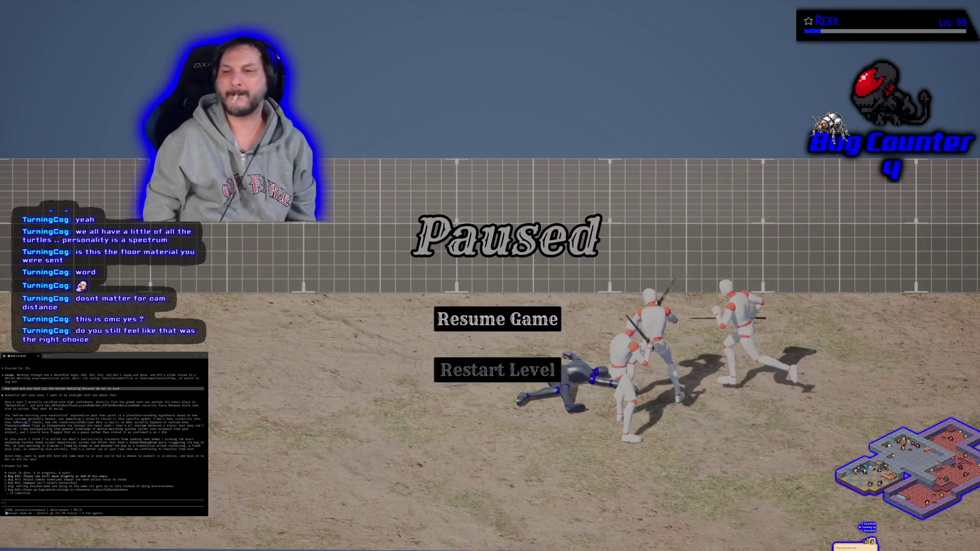
pyautogui.press('Escape')
pyautogui.press('Escape')
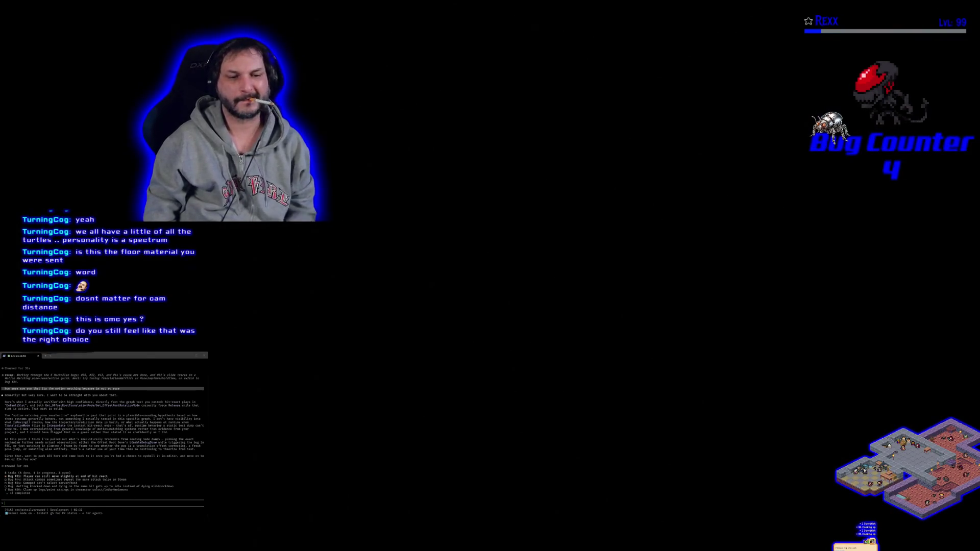
# Step: Pause the freshly restarted game to bring up the pause menu
pyautogui.press('Escape')
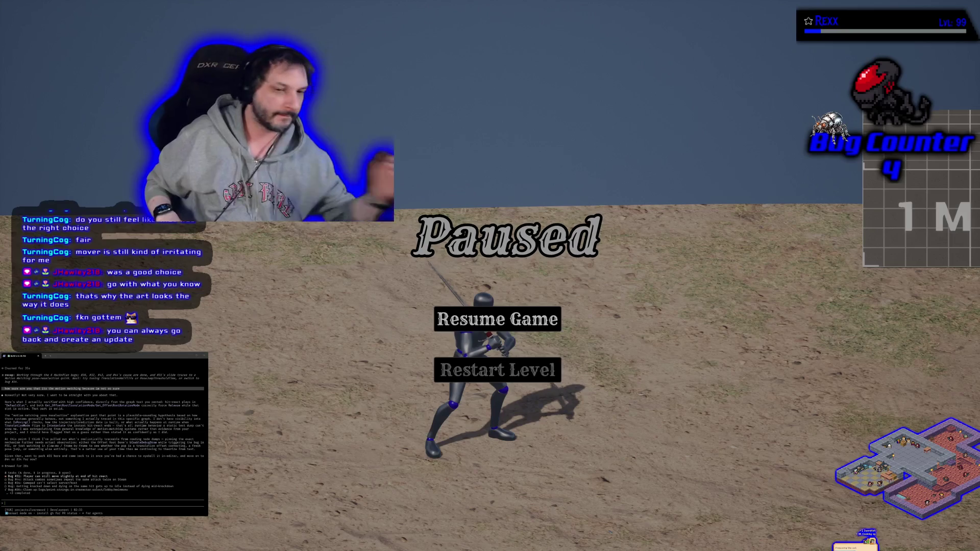
# Step: Choose Resume Game in the pause menu, keep fighting, then stop the playtest
pyautogui.press('Down')
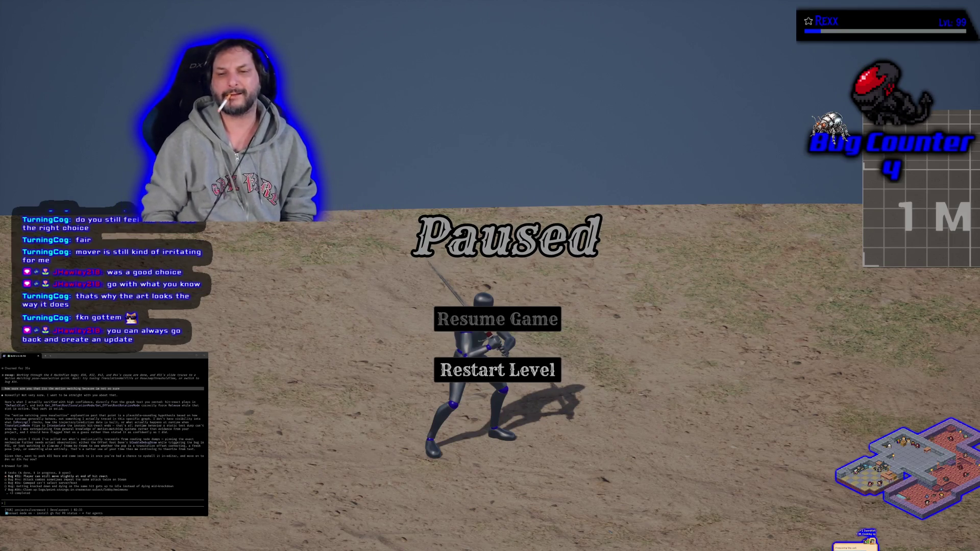
pyautogui.press('Up')
pyautogui.press('Return')
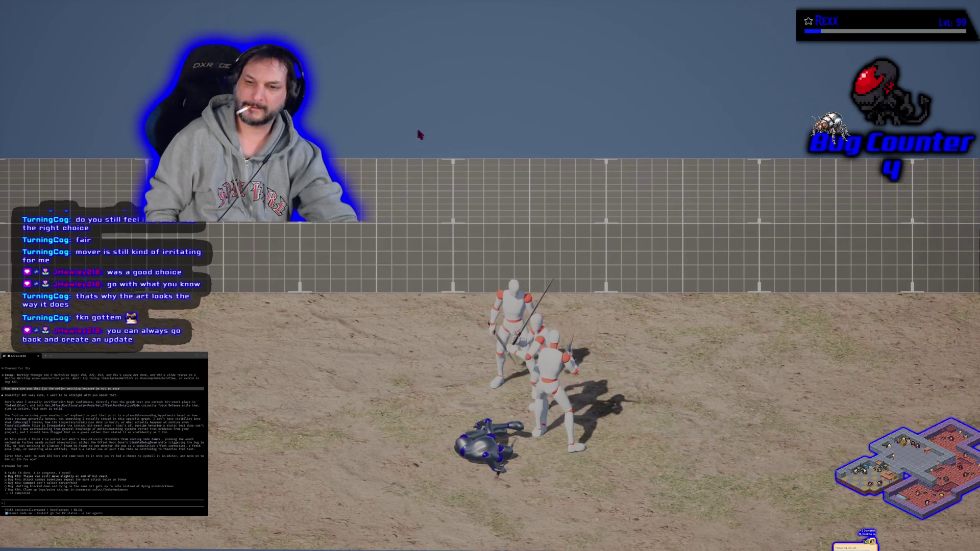
pyautogui.press('Escape')
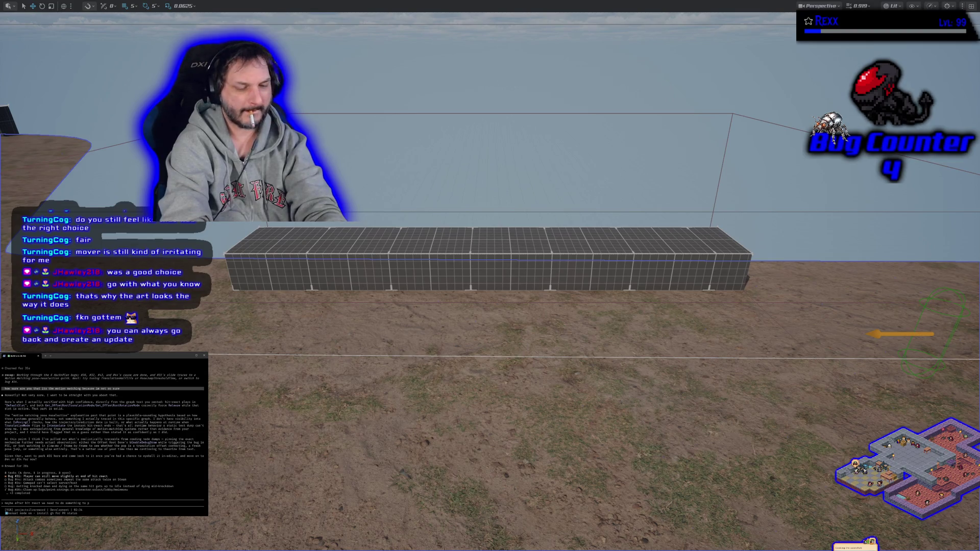
# Step: Remove stray letters from the note, run a brief playtest, then switch to the task board
pyautogui.write('revent movement, also i noticed we can rotate while being')
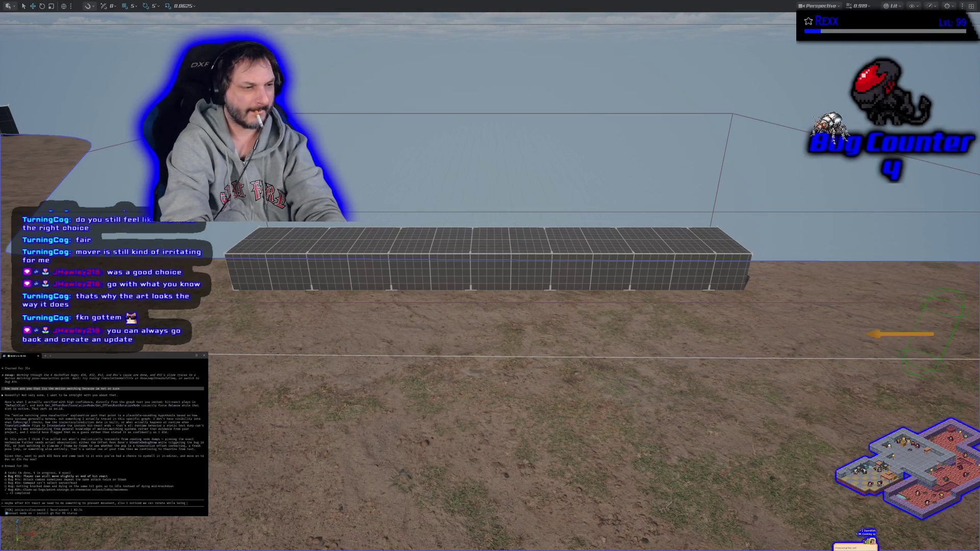
pyautogui.press('BackSpace')
pyautogui.press('BackSpace')
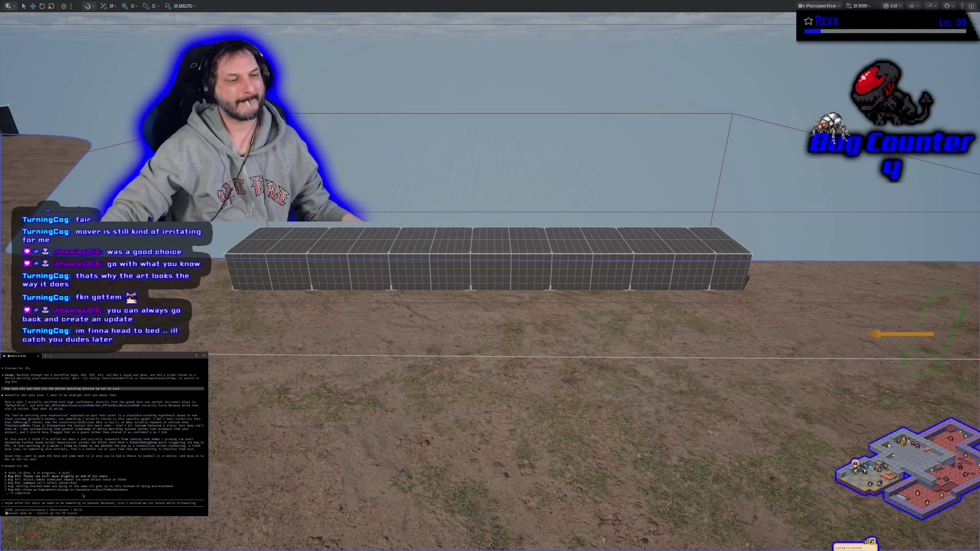
pyautogui.moveTo(361, 353); pyautogui.dragTo(360, 344)
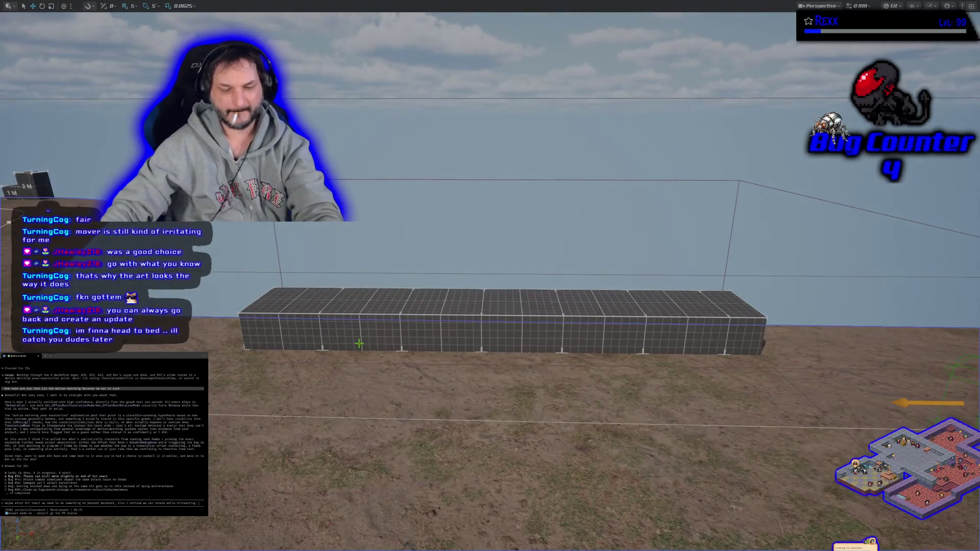
pyautogui.hotkey('alt', 'p')
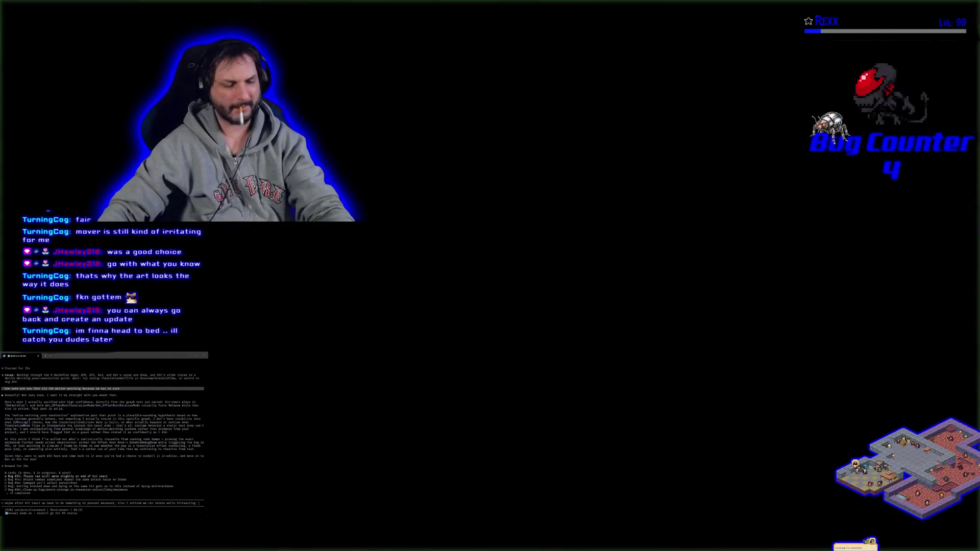
pyautogui.press('Escape')
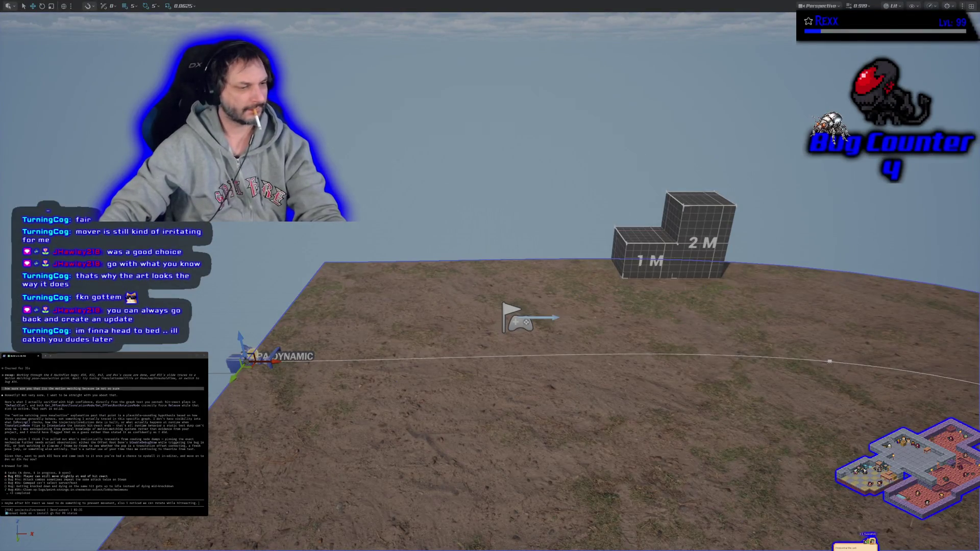
pyautogui.hotkey('alt', 'Tab')
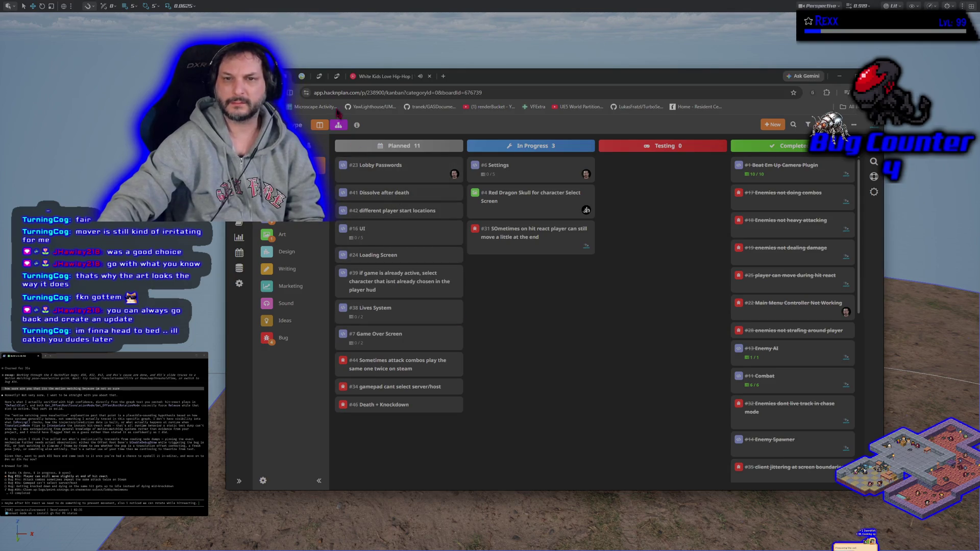
# Step: Play the Final Fantasy XIII battle theme remix from YouTube Music's Listen again picks, then minimize the browser
pyautogui.click(384, 76)
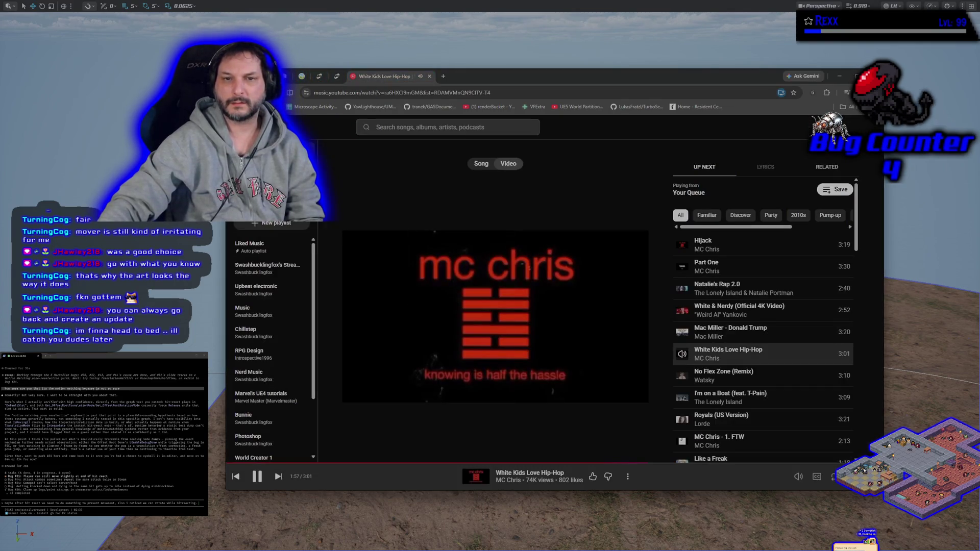
pyautogui.click(270, 127)
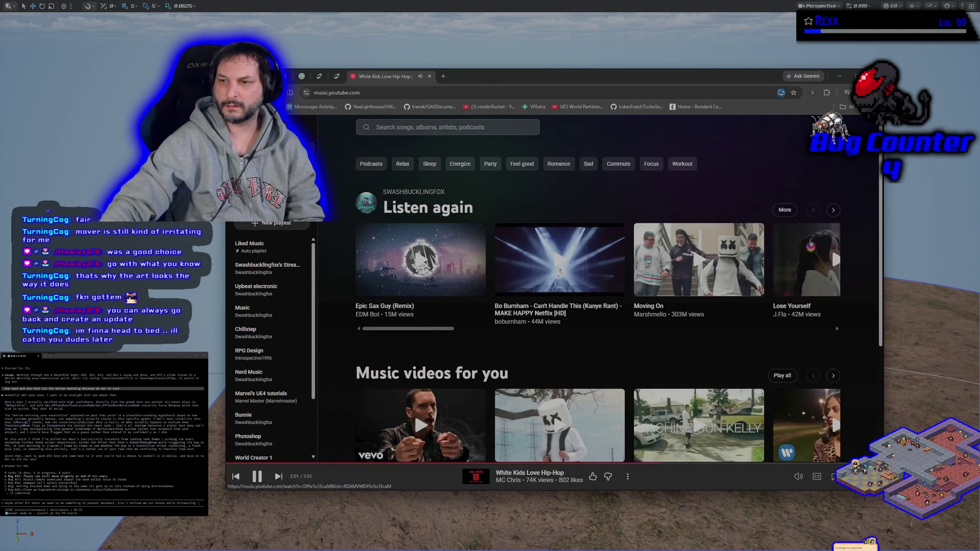
pyautogui.click(833, 210)
pyautogui.click(834, 211)
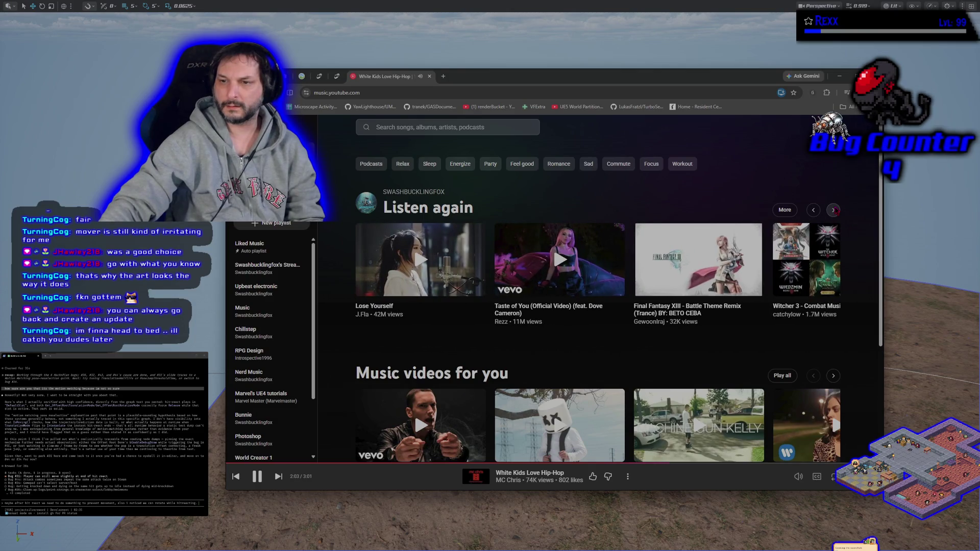
pyautogui.click(834, 210)
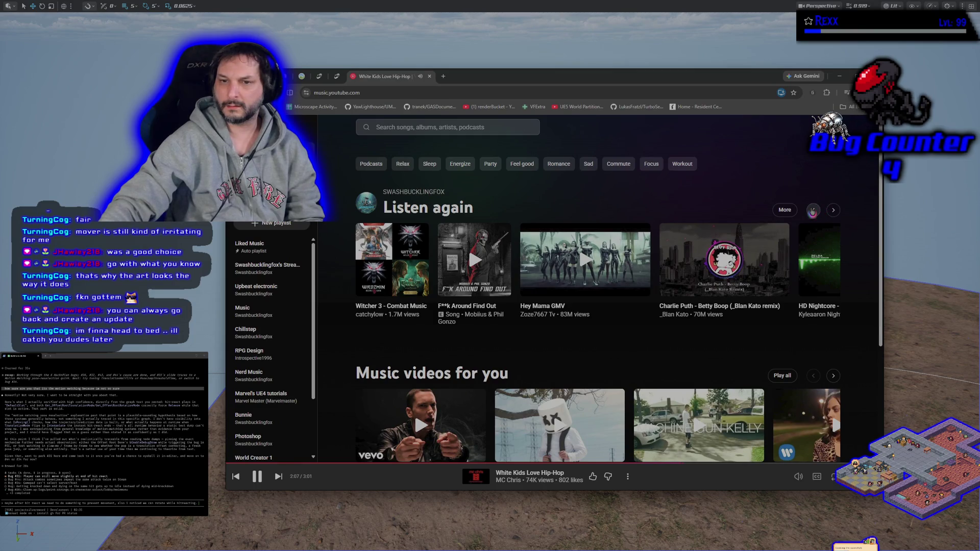
pyautogui.click(812, 211)
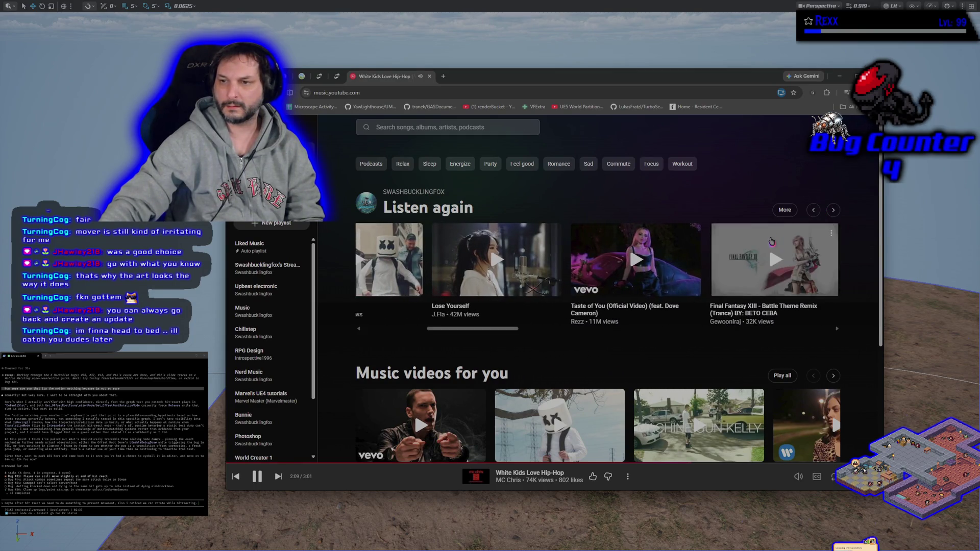
pyautogui.click(775, 261)
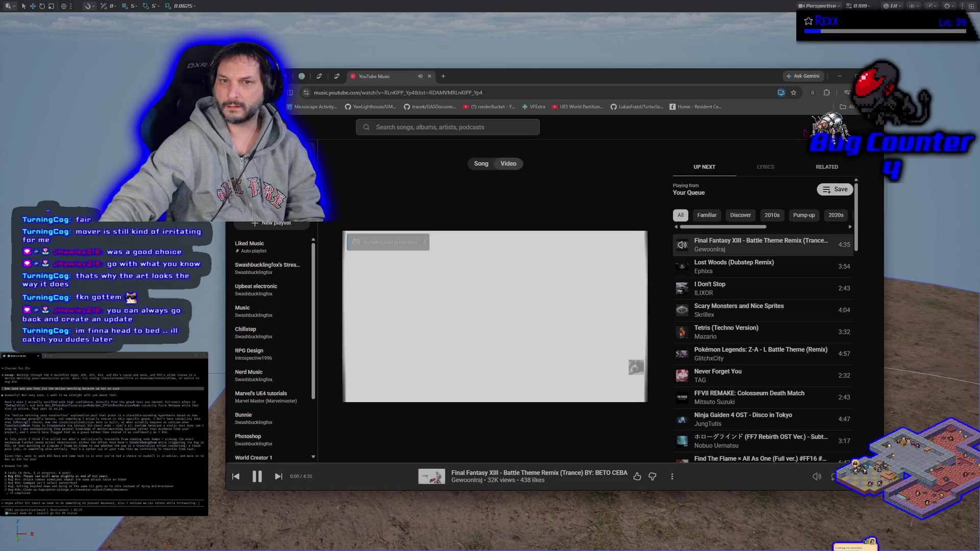
pyautogui.click(840, 76)
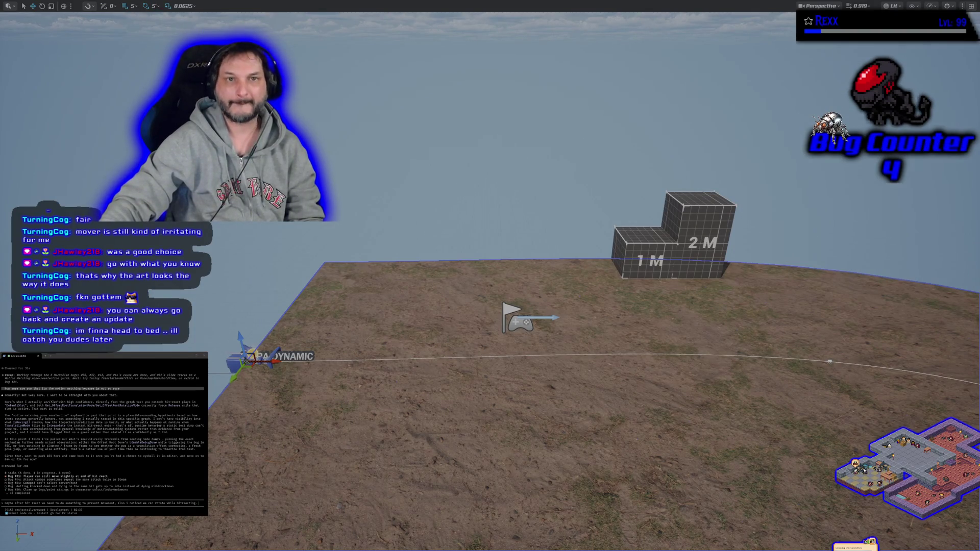
# Step: Turn the camera across the level, then start and stop a sword-combat playtest
pyautogui.moveTo(238, 254); pyautogui.dragTo(286, 230)
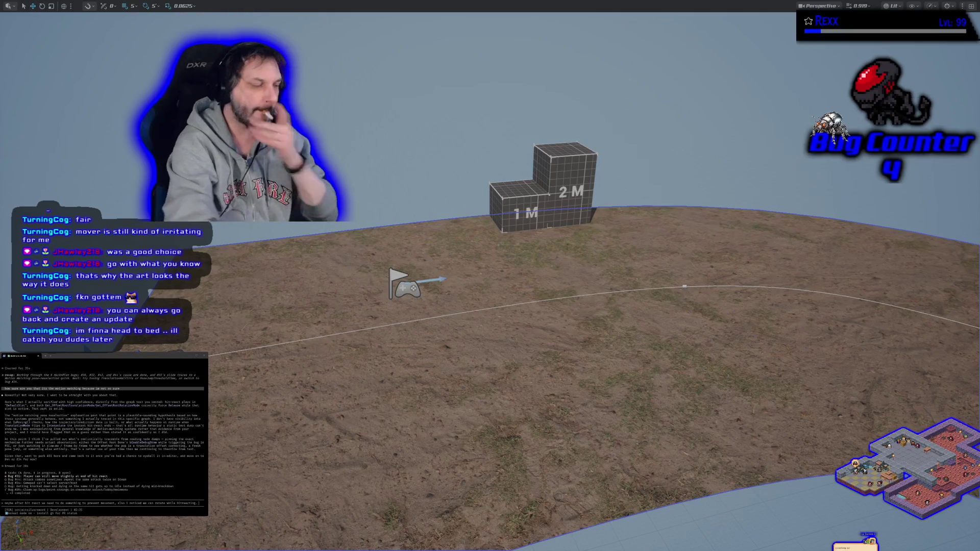
pyautogui.hotkey('alt', 'p')
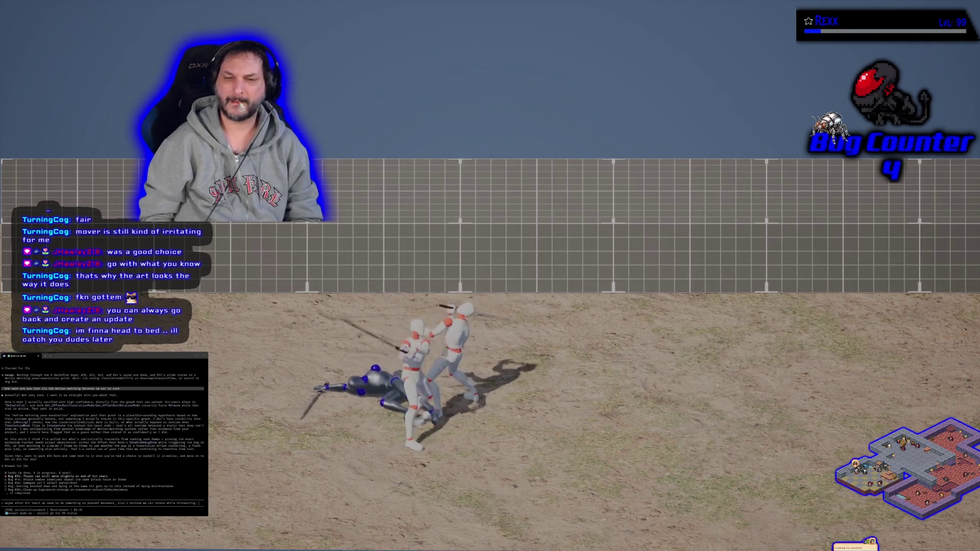
pyautogui.press('Escape')
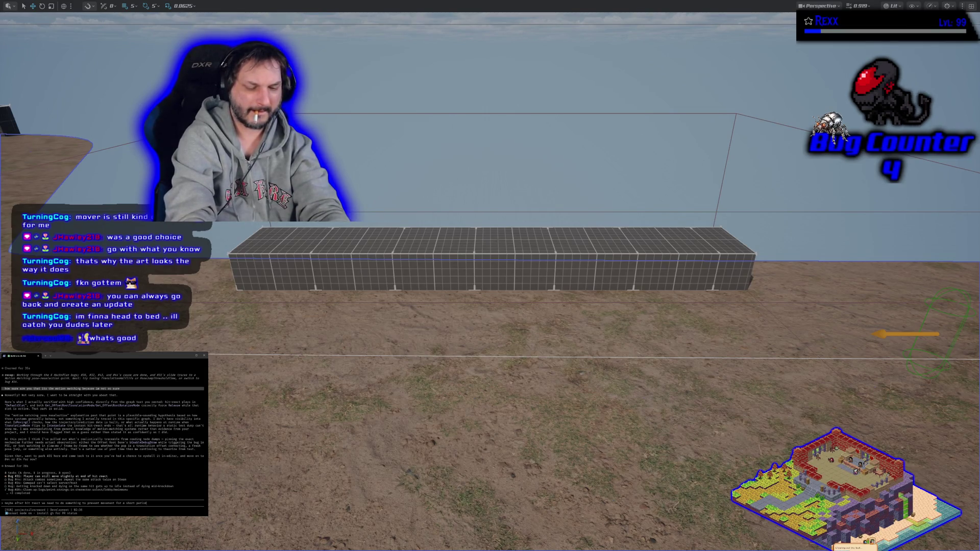
# Step: Submit the typed prompt so the coding agent proposes a combat-component code change
pyautogui.press('Return')
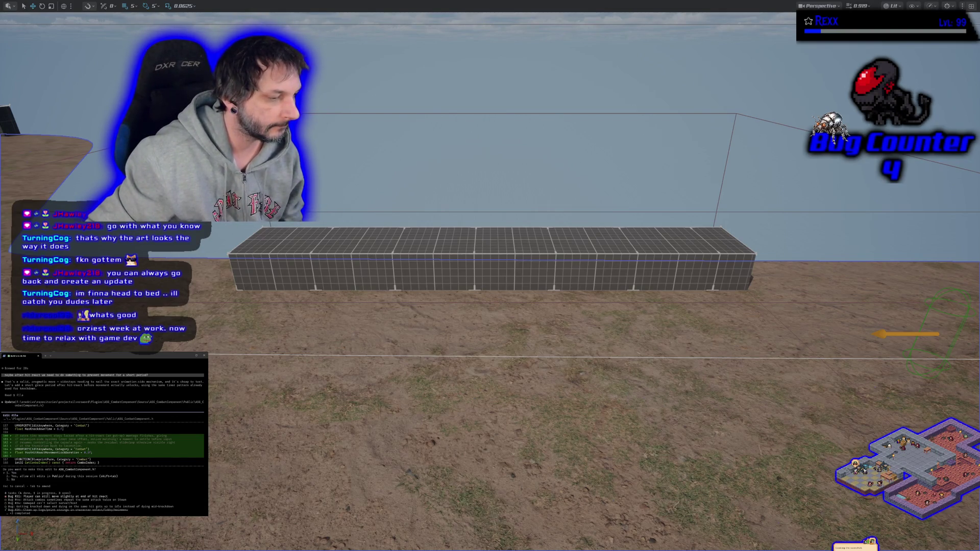
# Step: Switch to GitHub Desktop to review the pending ASG_CombatComponent.cpp diff
pyautogui.hotkey('alt', 'Tab')
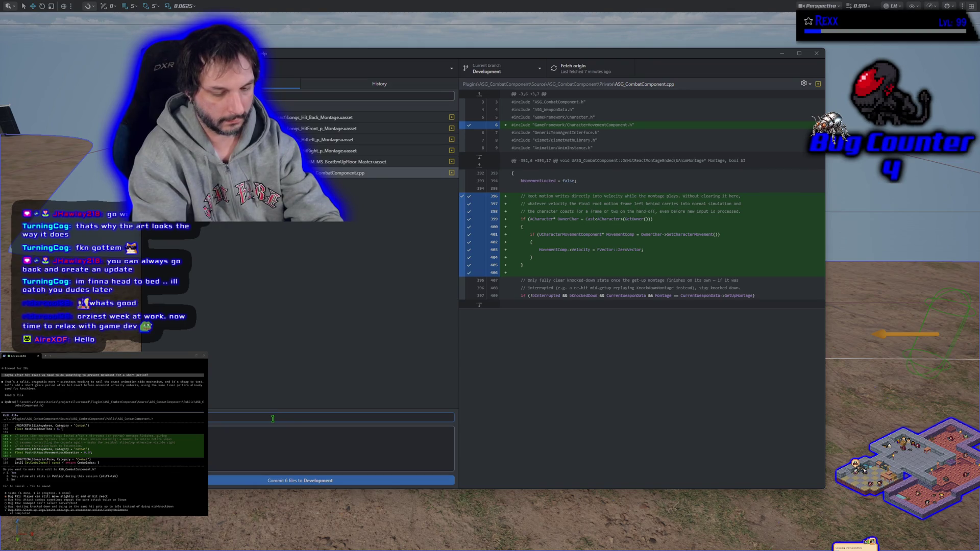
# Step: Commit the six files to Development with summary 't the end of hit react' and push to origin
pyautogui.write('at the end of hit reac')
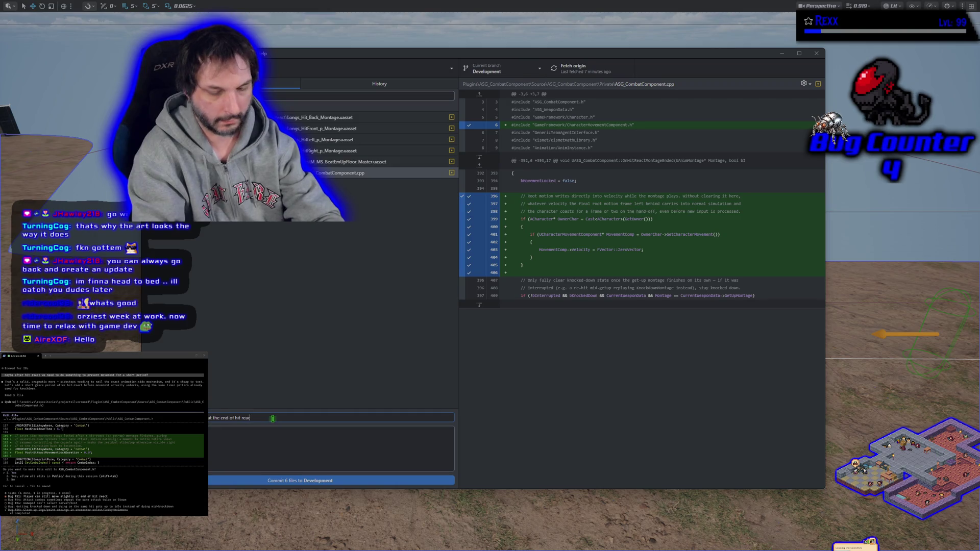
pyautogui.write('t')
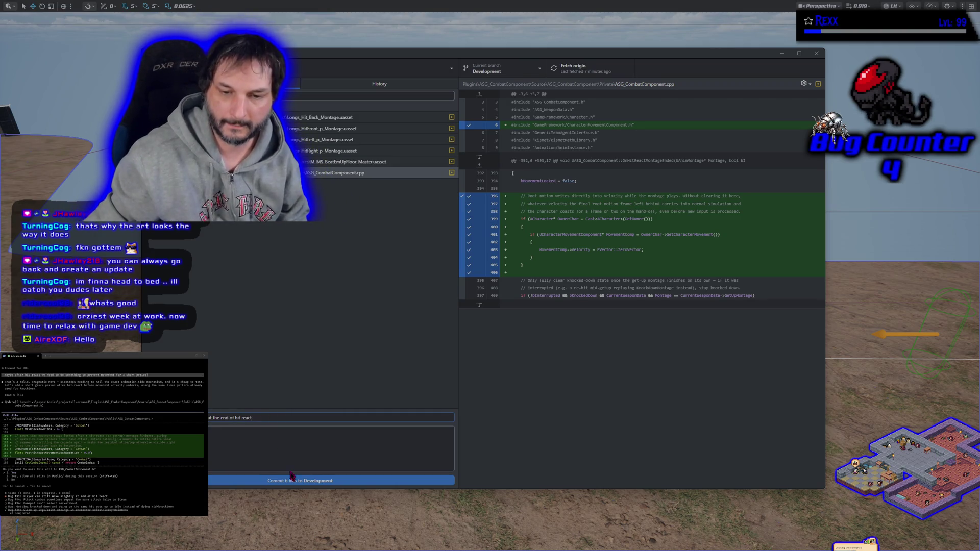
pyautogui.click(292, 482)
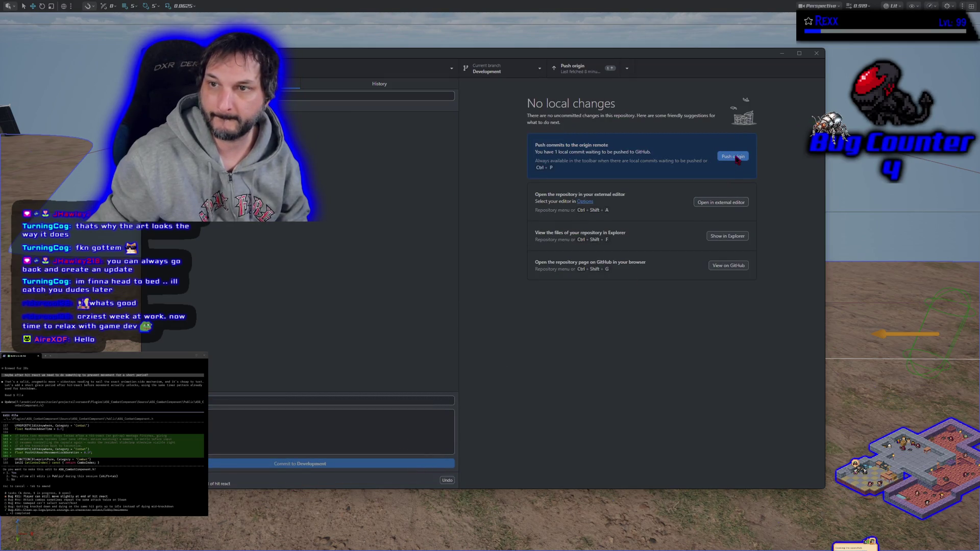
pyautogui.click(736, 161)
pyautogui.click(786, 54)
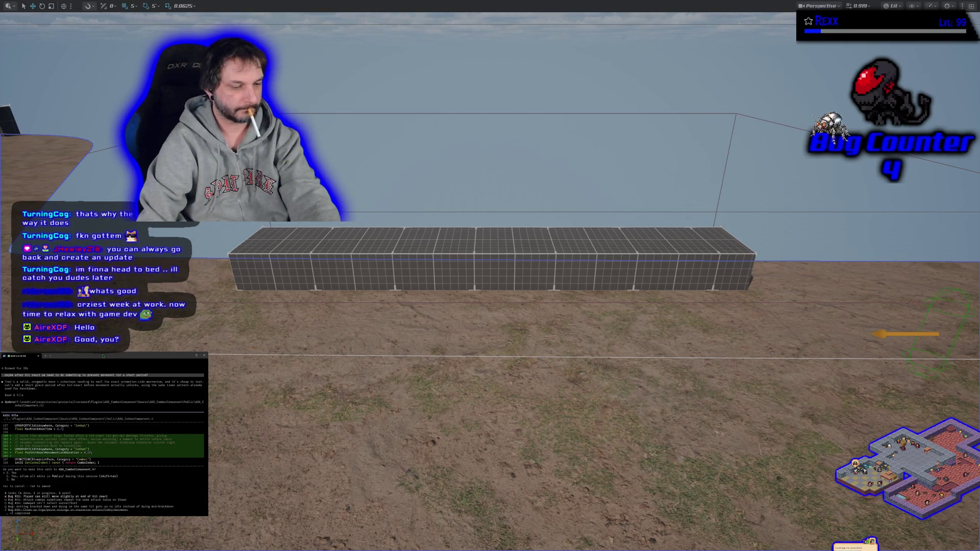
# Step: Reject the assistant's edit and reply 'no.2f' to request a different default value
pyautogui.press('Escape')
pyautogui.write('no')
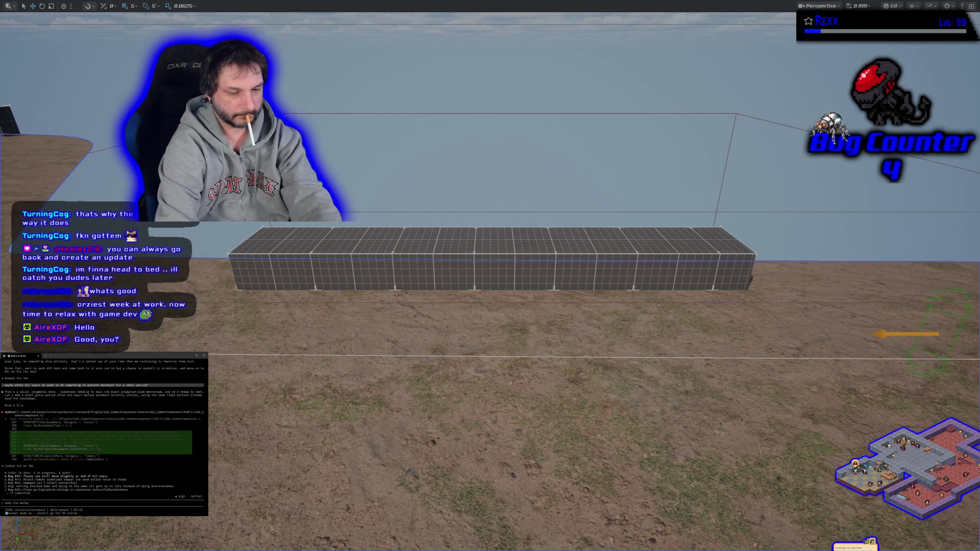
pyautogui.write('.2f')
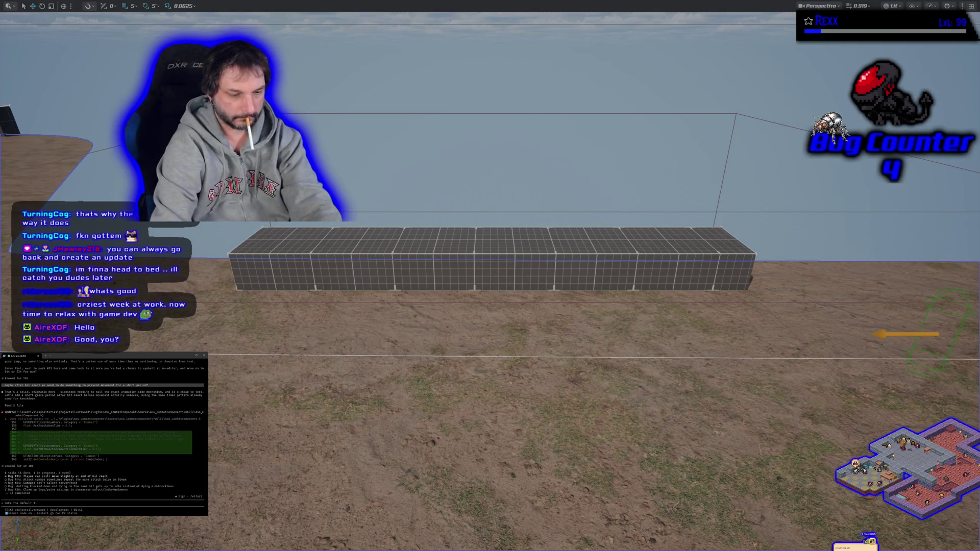
pyautogui.press('Return')
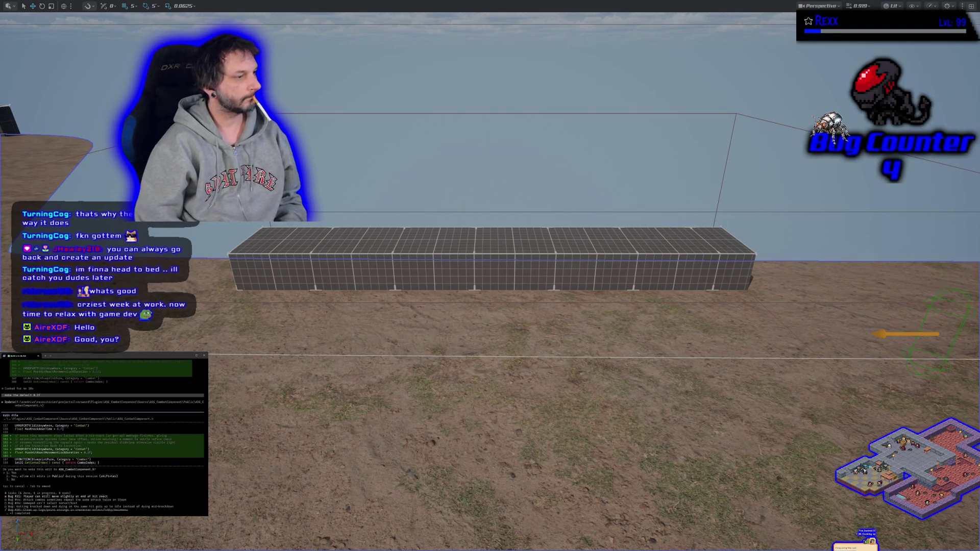
# Step: Approve the revised code edits, exit the fullscreen viewport, and switch to SilverSword_Character_Player.cpp in Rider
pyautogui.press('Return')
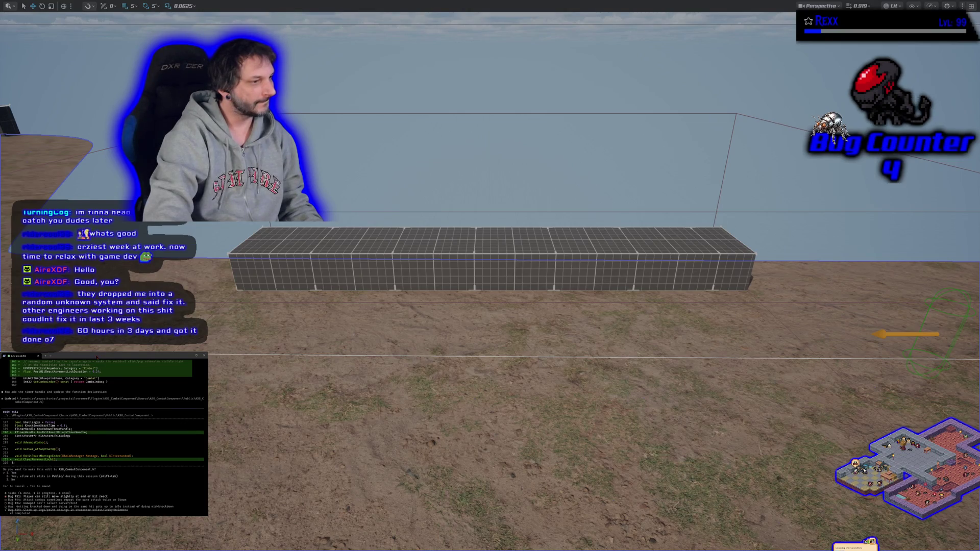
pyautogui.press('Return')
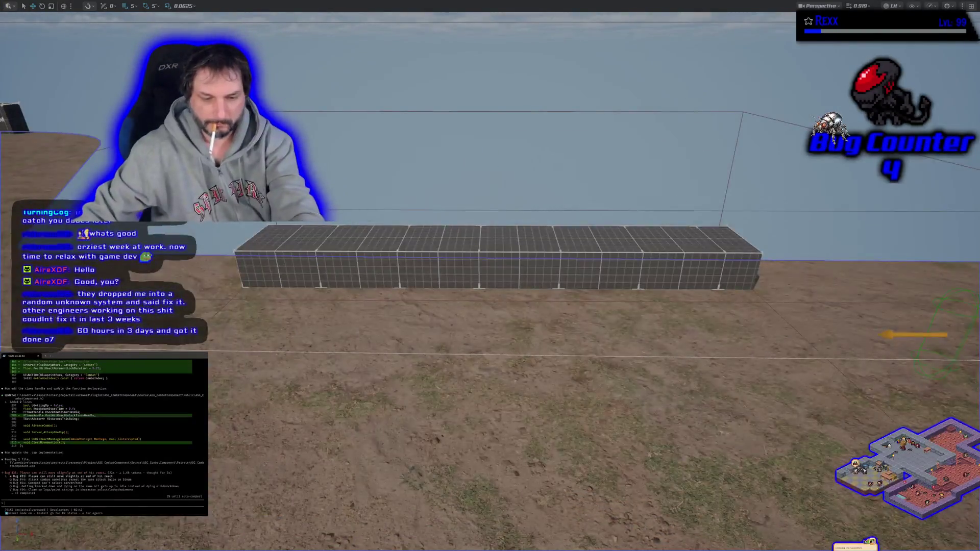
pyautogui.press('F11')
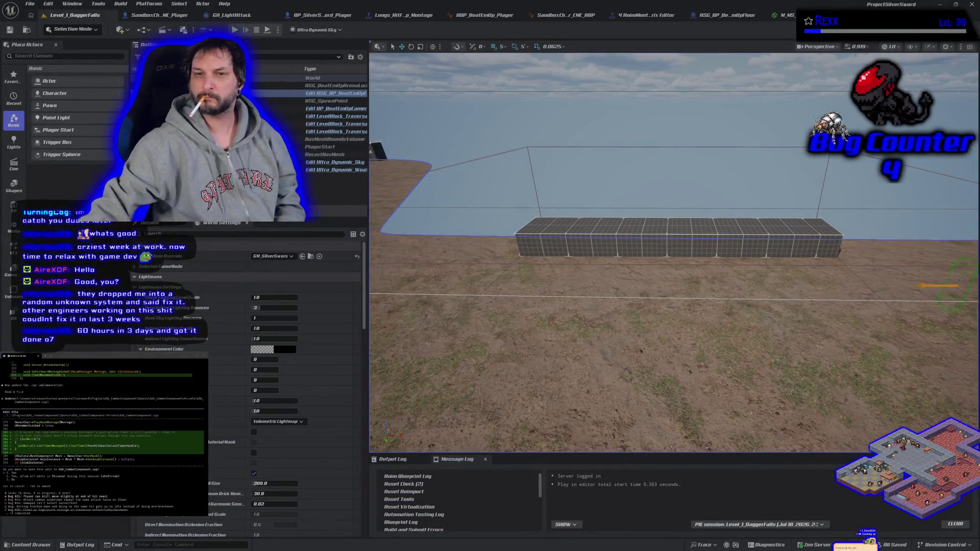
pyautogui.hotkey('alt', 'Tab')
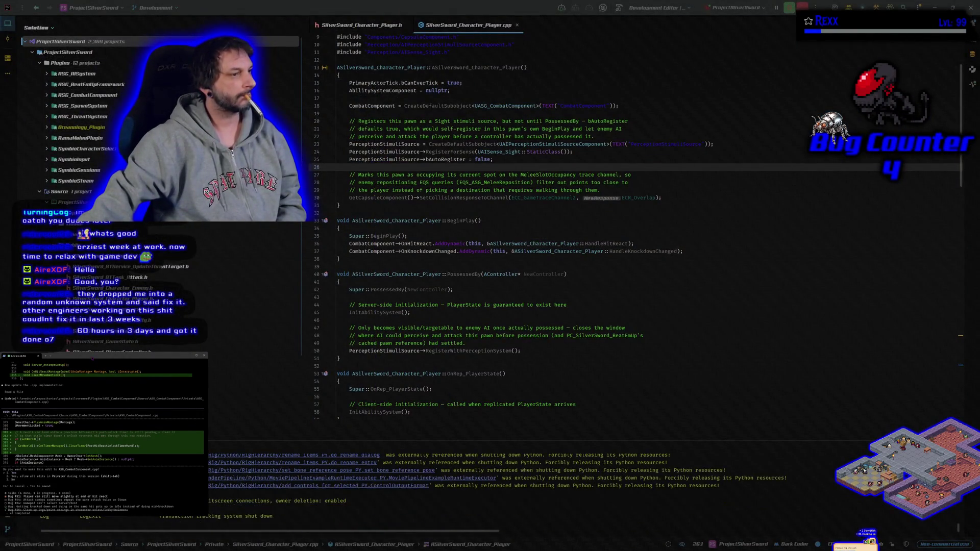
# Step: Approve the assistant's three code edits, including the capsule's melee-slot overlap response
pyautogui.press('Return')
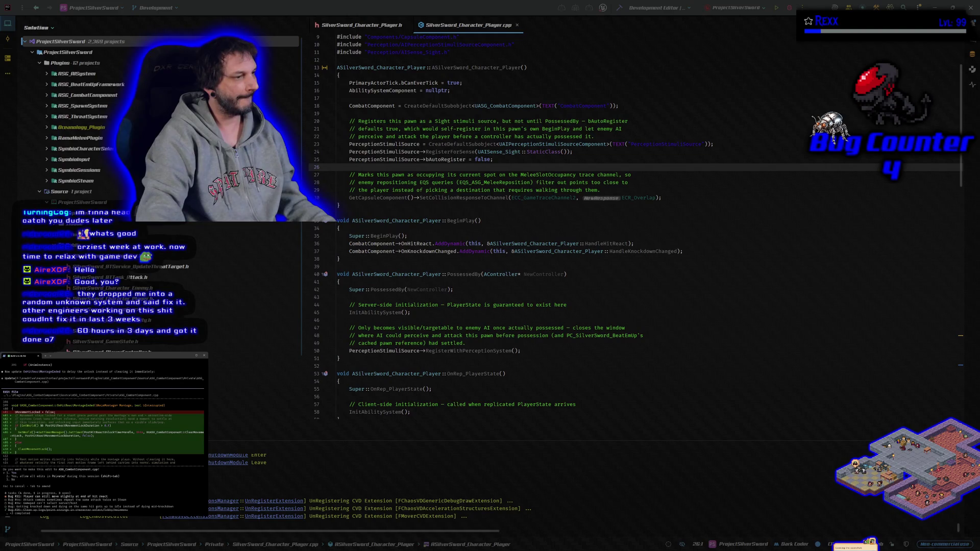
pyautogui.press('Return')
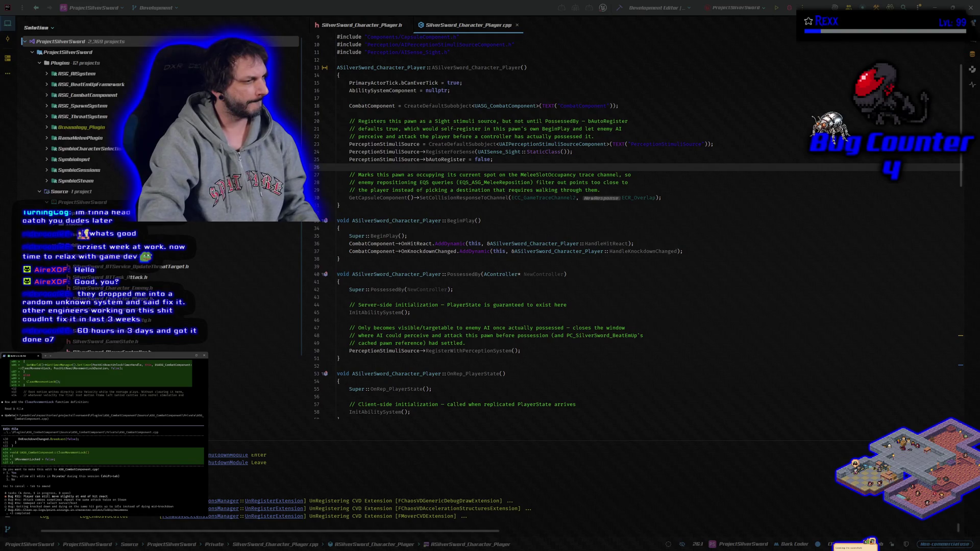
pyautogui.press('Return')
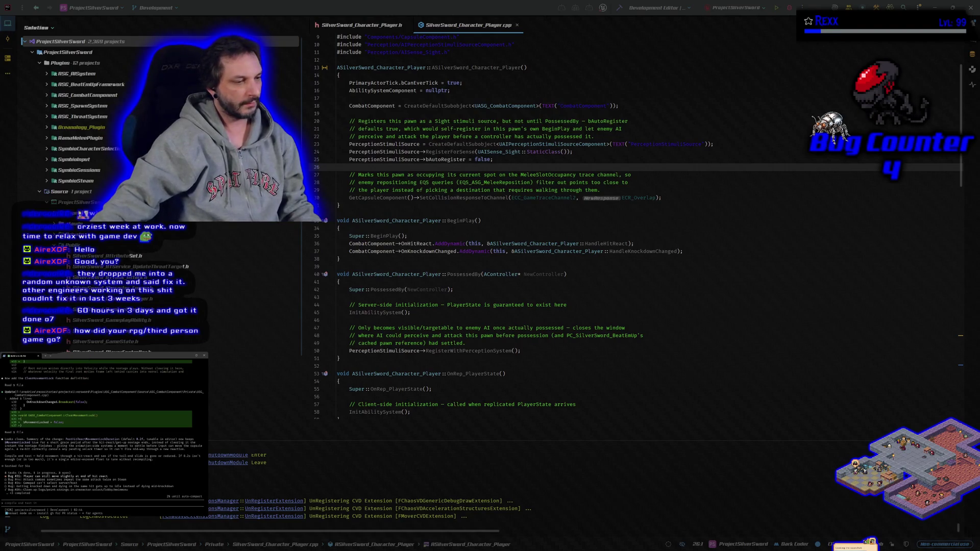
pyautogui.hotkey('alt', 'Tab')
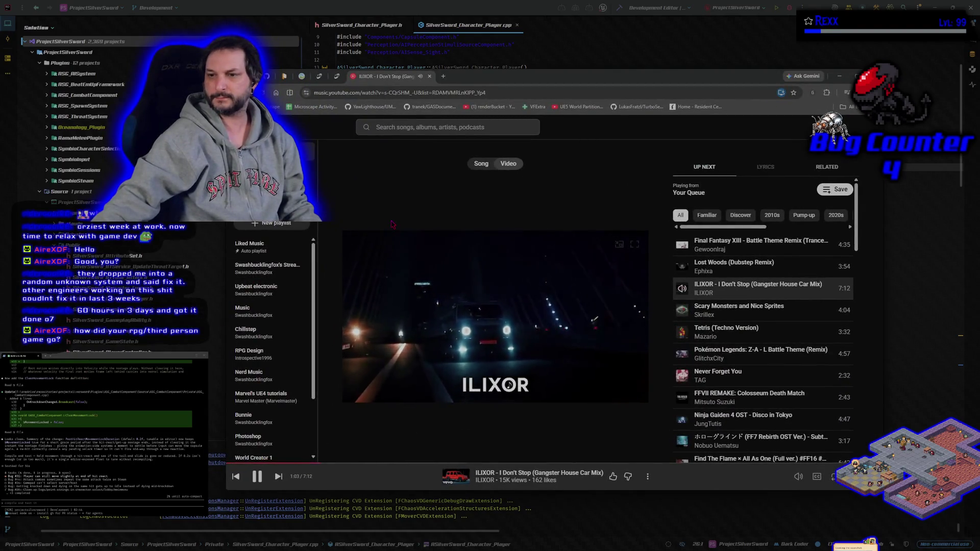
# Step: Play Tetris (Techno Version) from the Up Next queue and minimize the music player
pyautogui.click(681, 332)
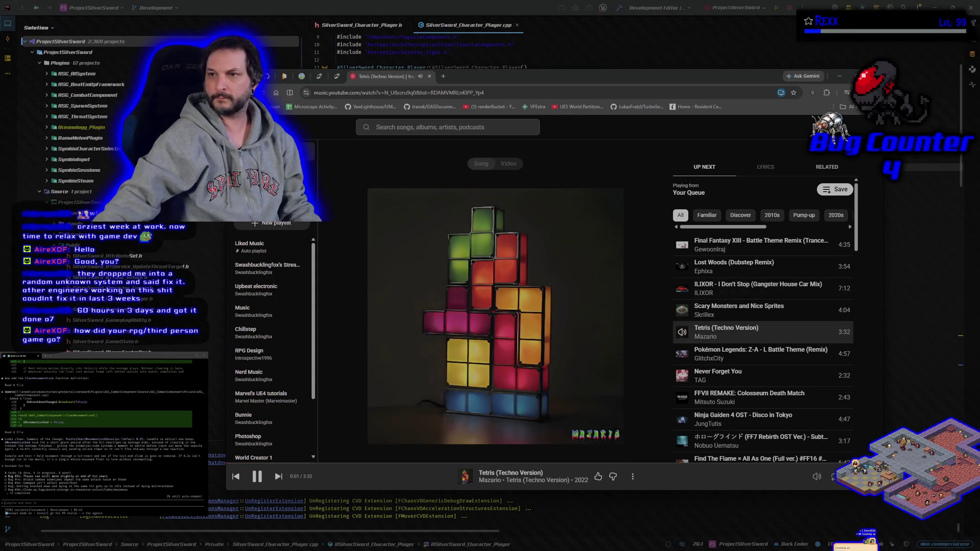
pyautogui.click(839, 78)
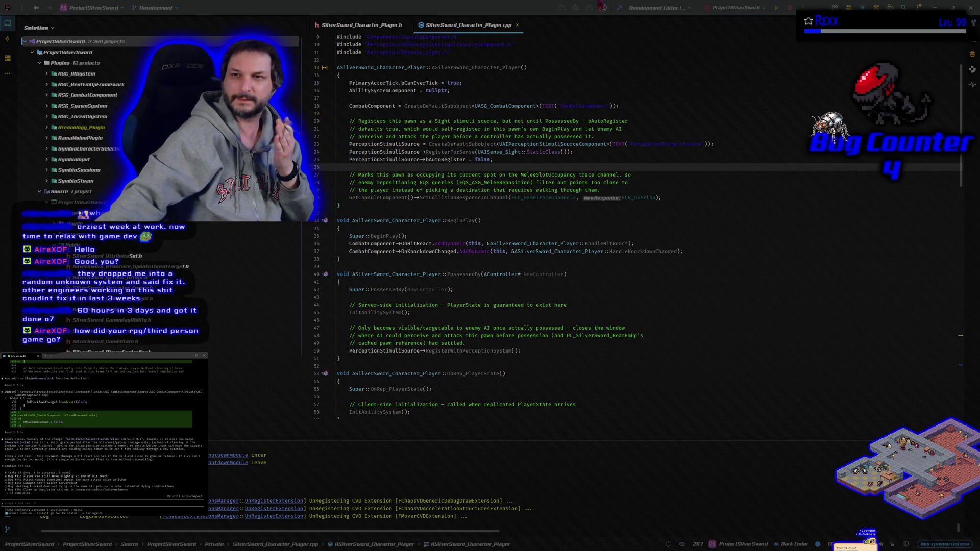
pyautogui.click(619, 9)
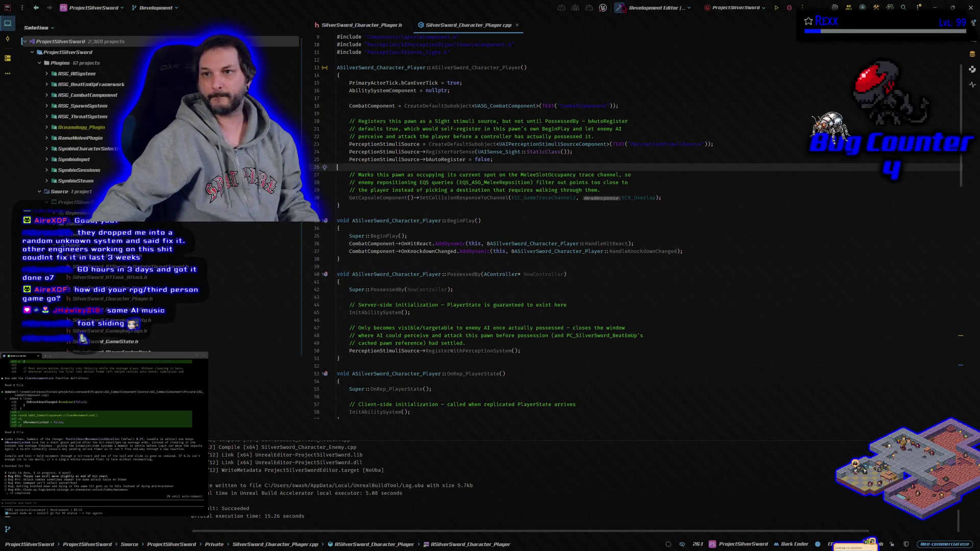
# Step: Rerun the ProjectSilverSword build until it succeeds, then open the YouTube Music home page
pyautogui.click(624, 8)
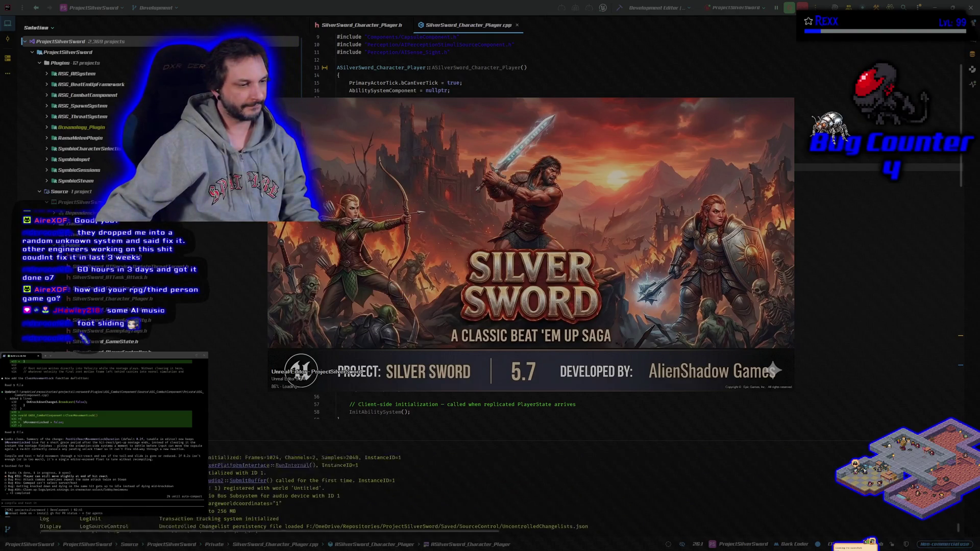
pyautogui.hotkey('alt', 'Tab')
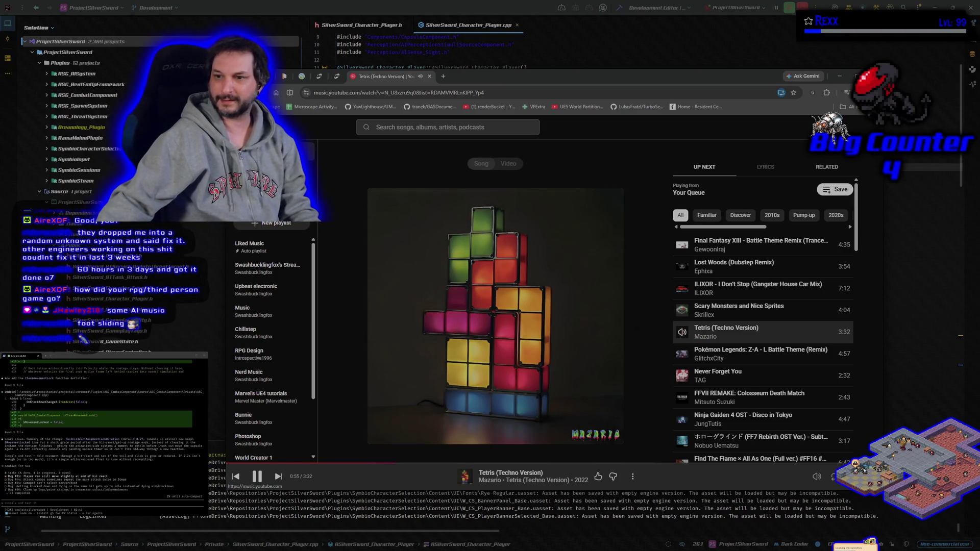
pyautogui.click(271, 127)
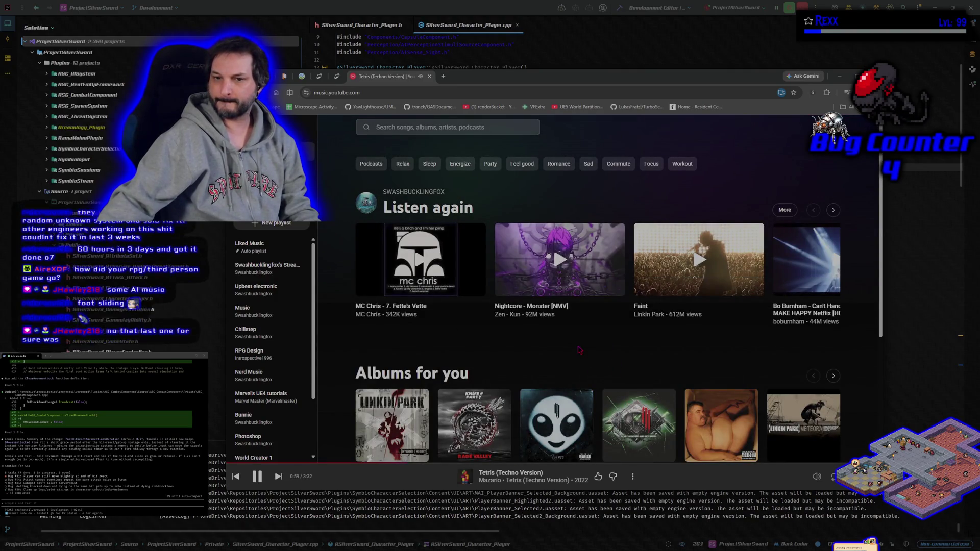
# Step: Page through five sets of Listen again picks, scroll the home page, then return to the Unreal editor
pyautogui.click(834, 210)
pyautogui.click(834, 210)
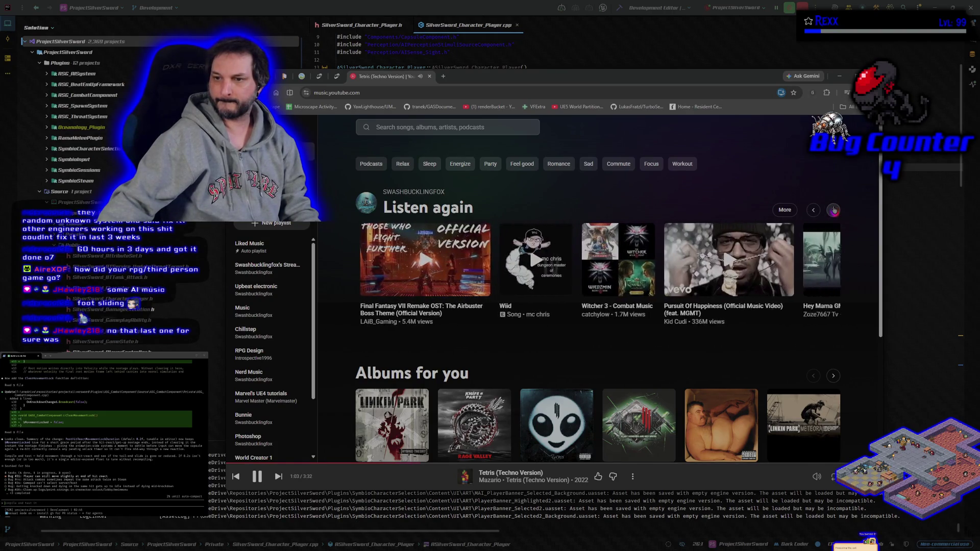
pyautogui.click(834, 210)
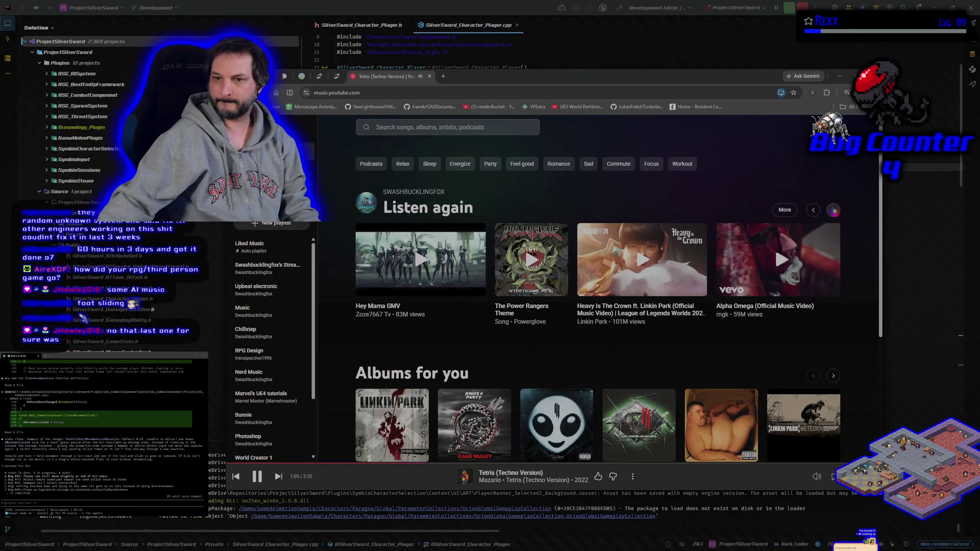
pyautogui.click(834, 210)
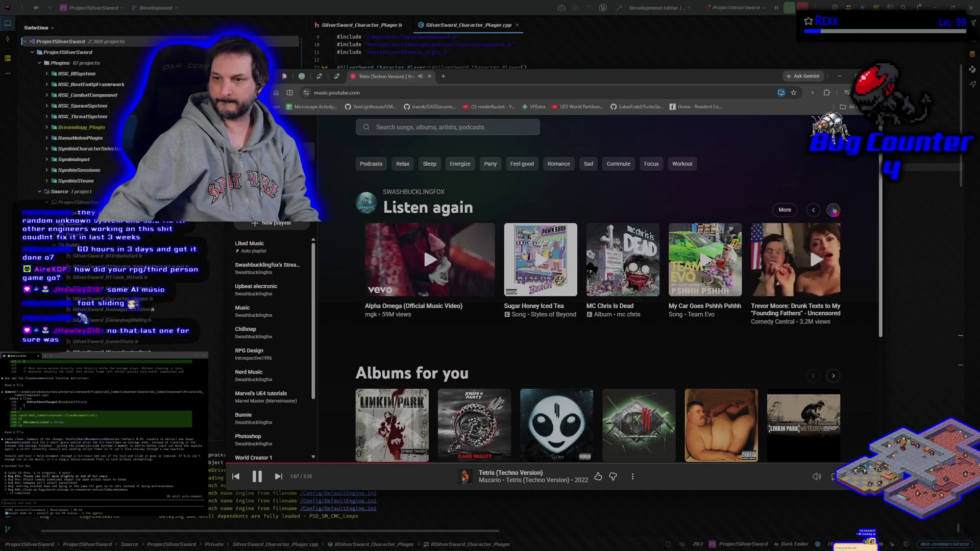
pyautogui.click(833, 210)
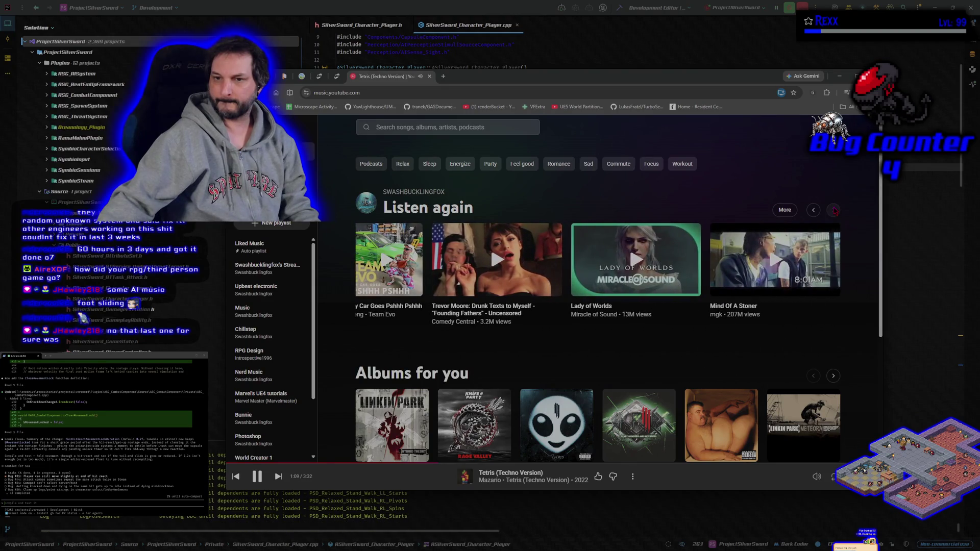
pyautogui.scroll(-6, 834, 210)
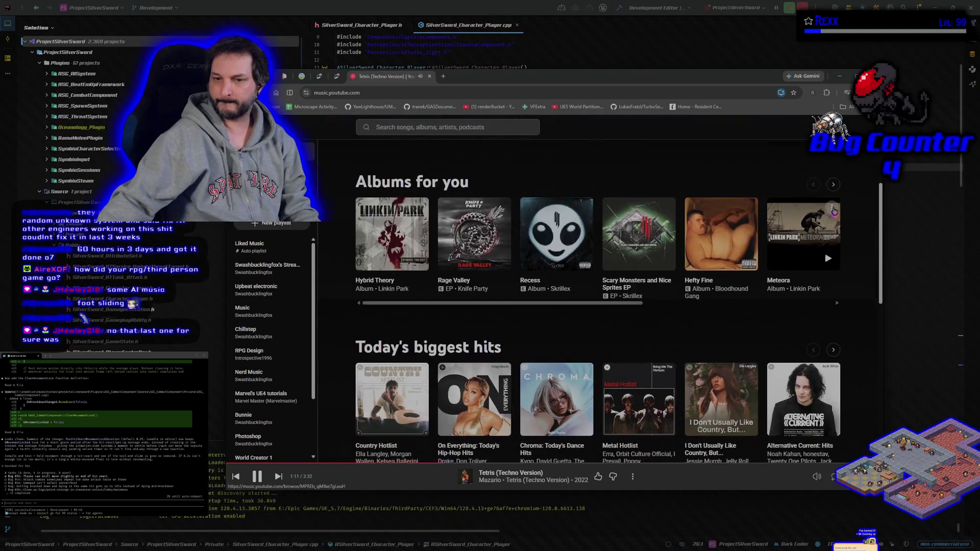
pyautogui.scroll(-7, 836, 210)
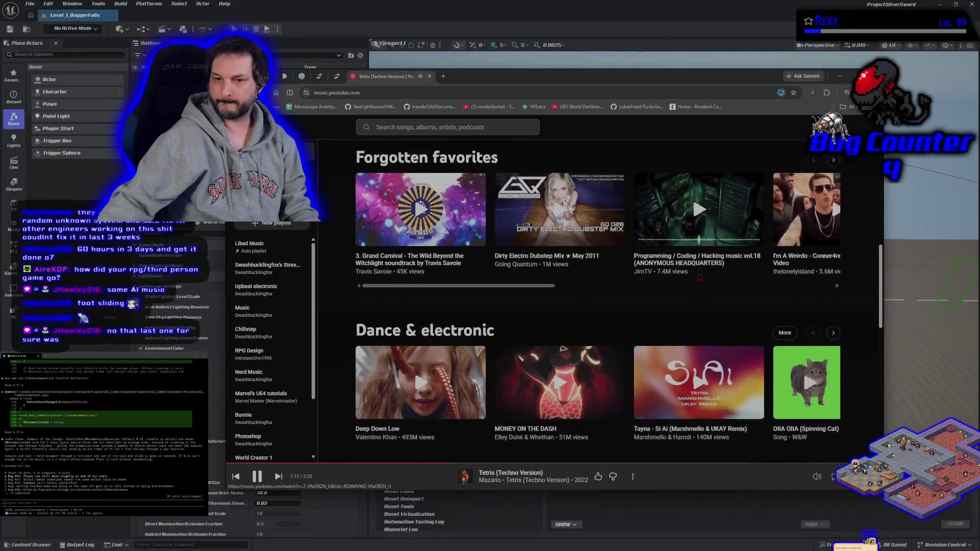
pyautogui.scroll(-3, 686, 283)
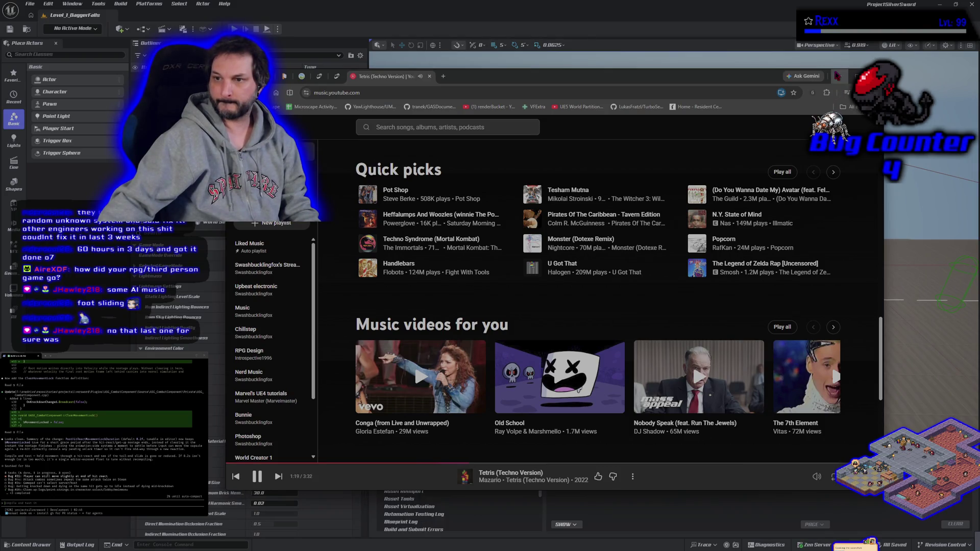
pyautogui.hotkey('alt', 'Tab')
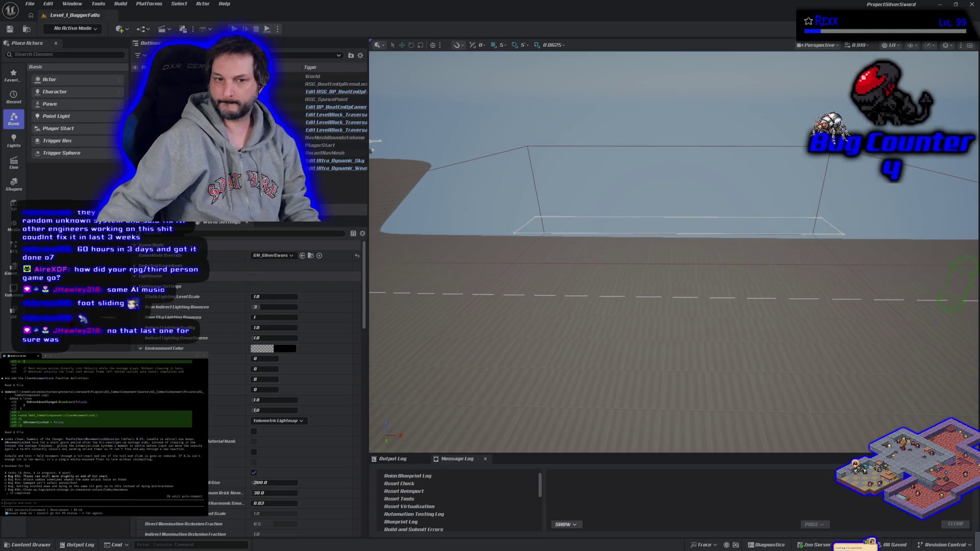
pyautogui.hotkey('alt', 'Tab')
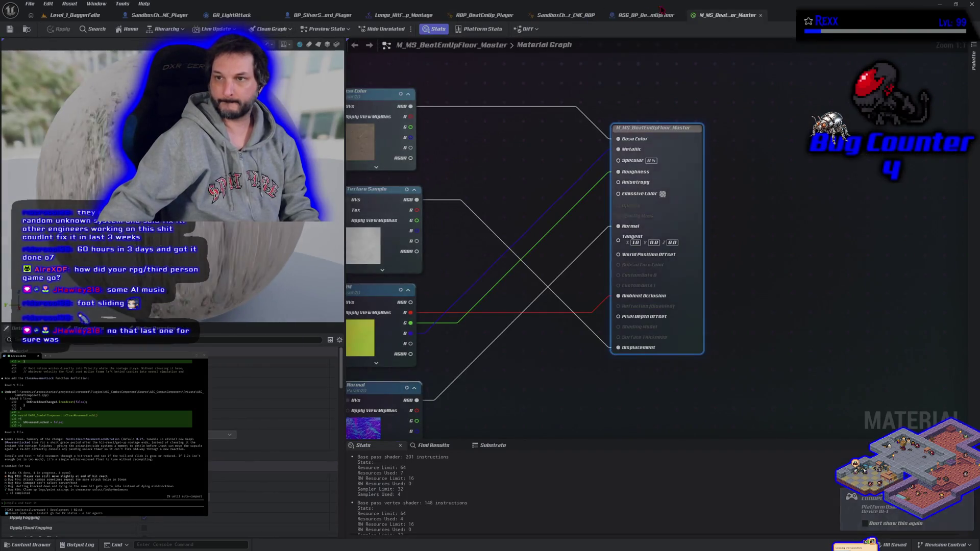
# Step: Close the SandboxCharacter_CMC_ABP, ABP_BeatEmUp_Player and Longs_HitF_p_Montage tabs, returning to Level_1_DaggerFalls
pyautogui.click(643, 16)
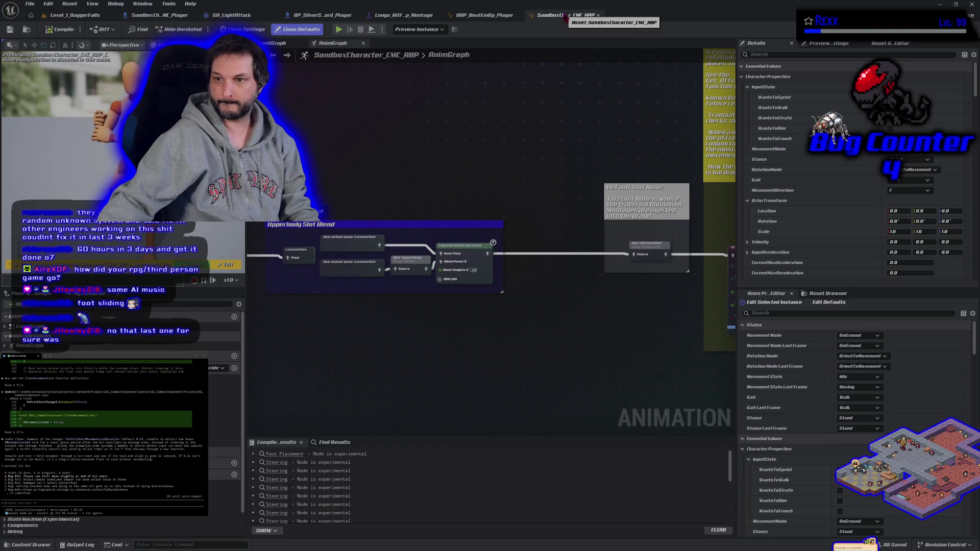
pyautogui.middleClick(565, 16)
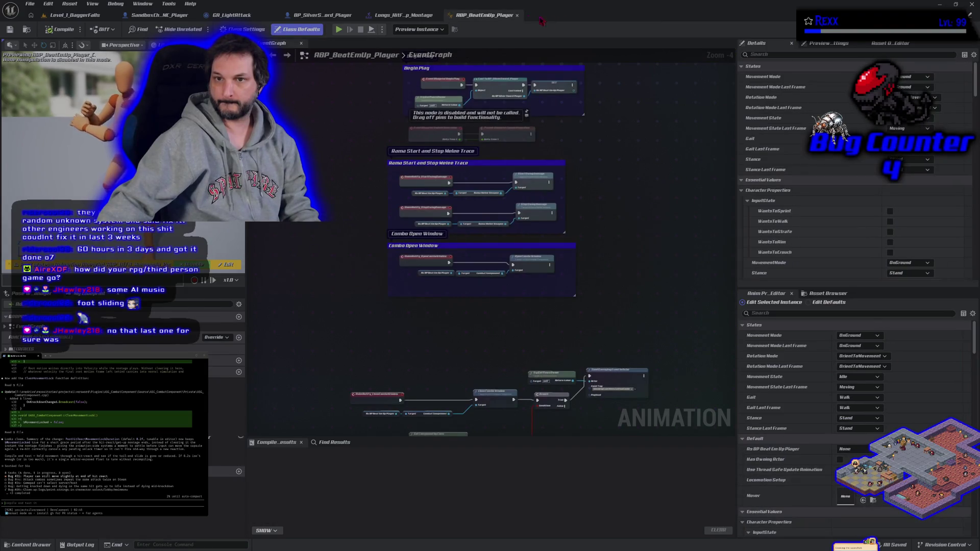
pyautogui.middleClick(491, 16)
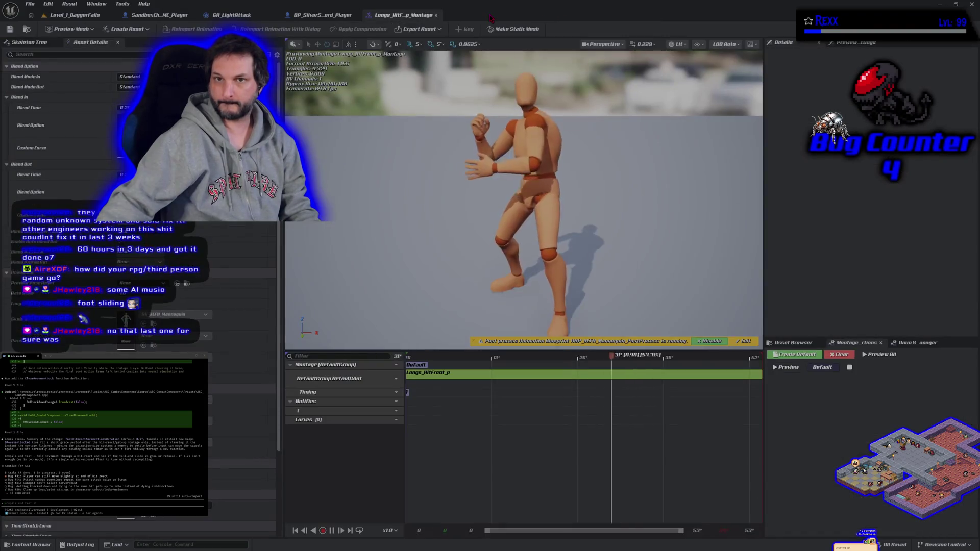
pyautogui.middleClick(400, 16)
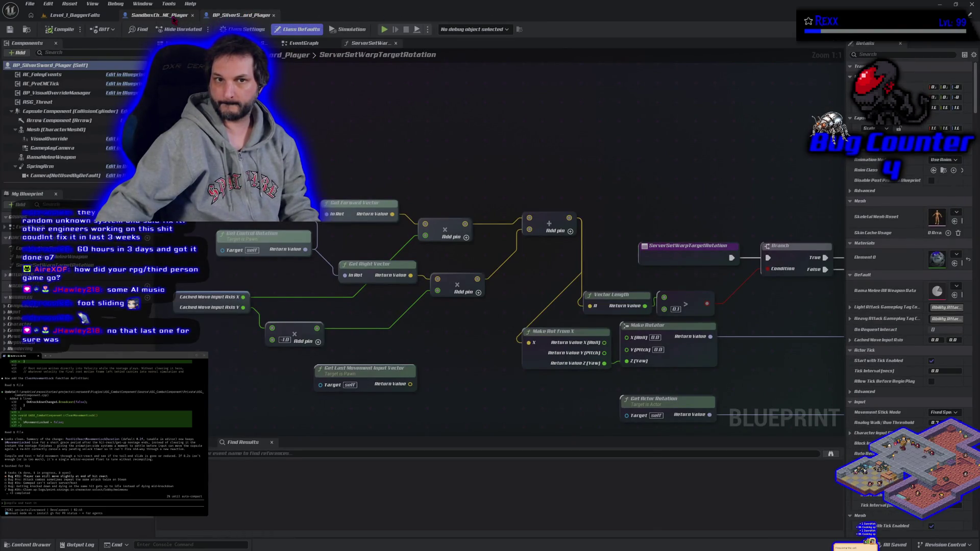
pyautogui.click(76, 15)
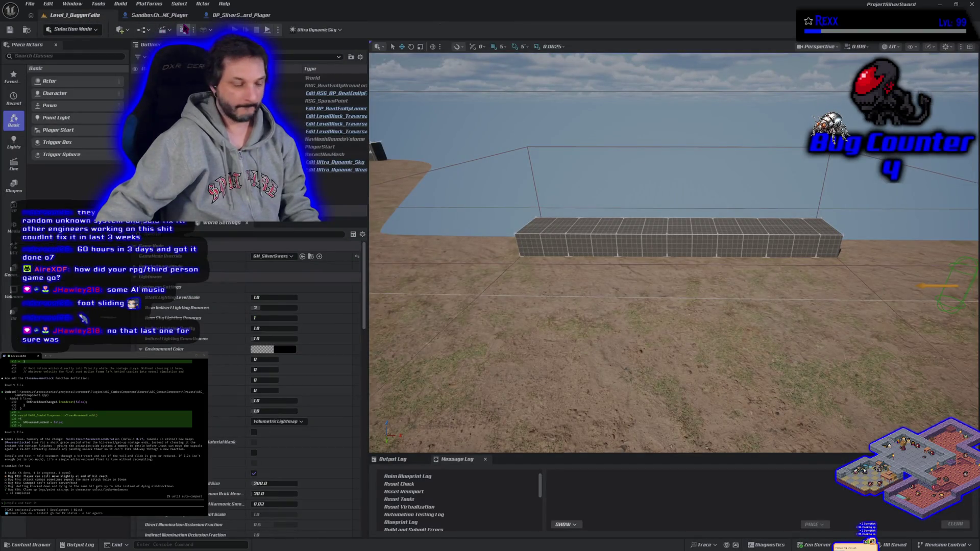